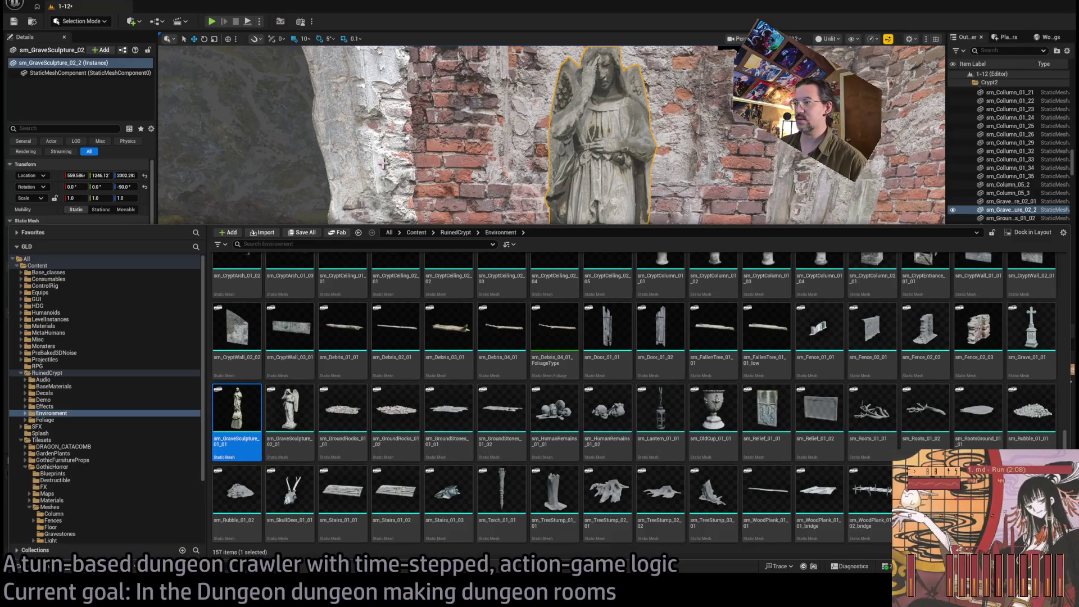
Step: Swap the altar statue's mesh to sm_GraveSculpture_02 and delete the object beside the urn
{"action": "left_click_drag", "start_coordinate": [222, 264], "coordinate": [73, 238]}
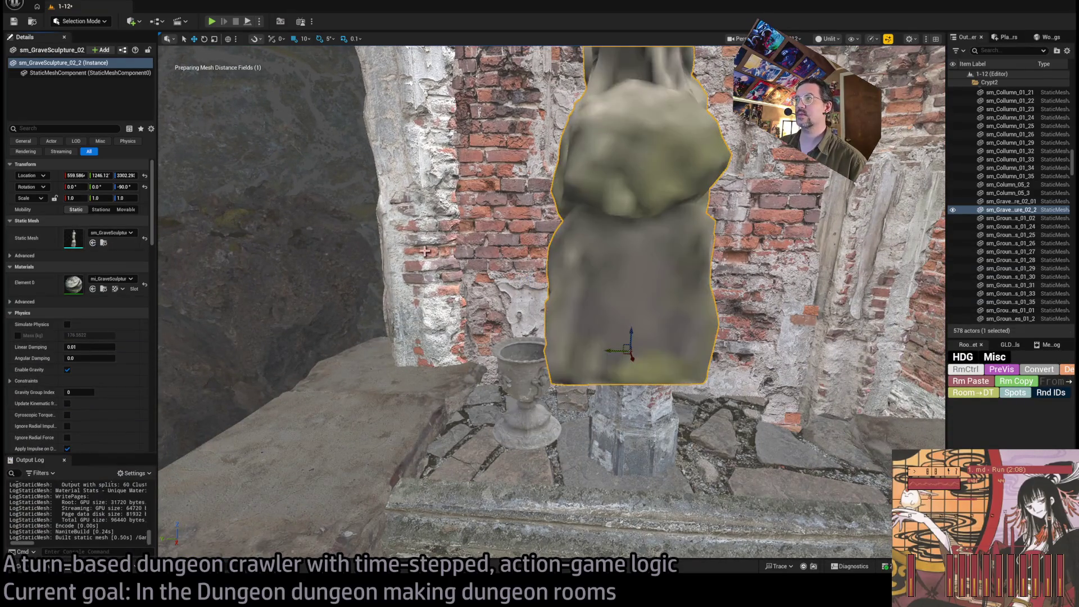
{"action": "key", "text": "f"}
{"action": "scroll", "coordinate": [550, 303], "scroll_direction": "down", "scroll_amount": 3}
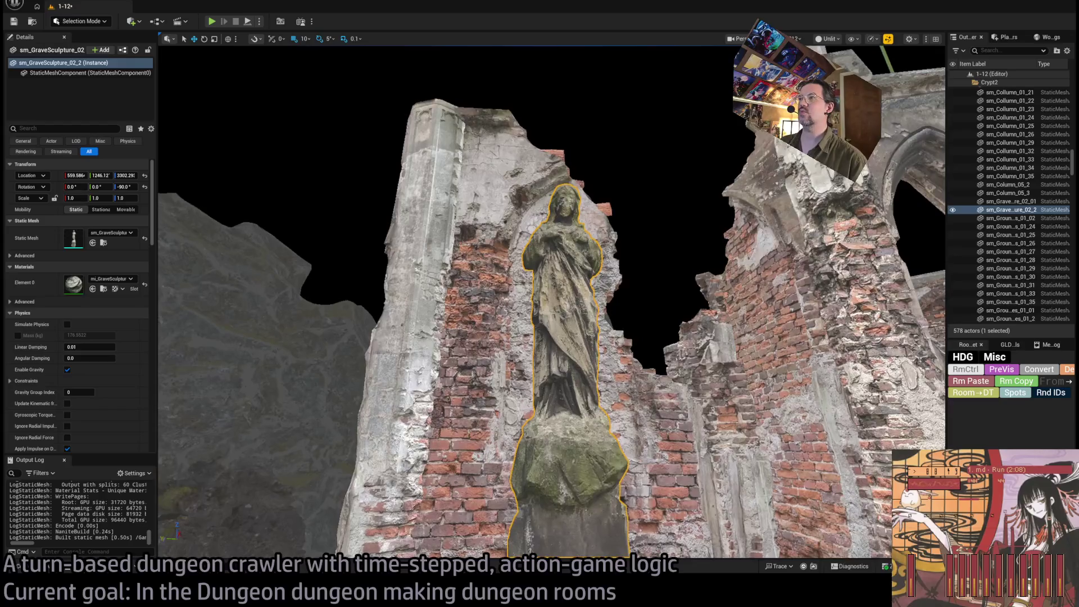
{"action": "left_click", "coordinate": [483, 474]}
{"action": "key", "text": "Delete"}
Step: Stand the cup beneath the statue upright again by undoing its rotation
{"action": "left_click", "coordinate": [559, 370]}
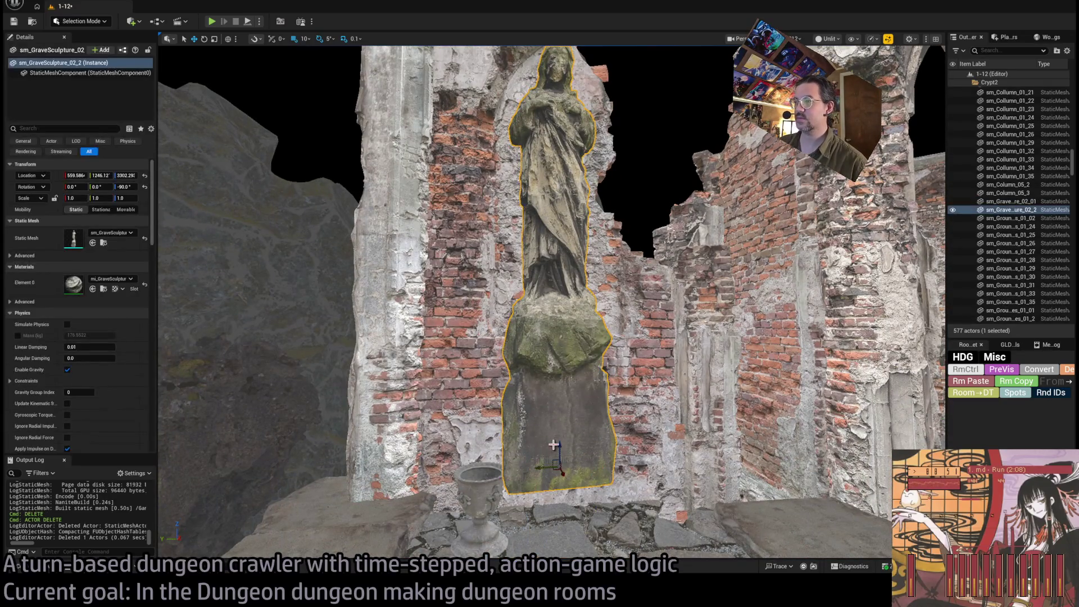
{"action": "scroll", "coordinate": [558, 370], "scroll_direction": "up", "scroll_amount": 3}
{"action": "scroll", "coordinate": [551, 303], "scroll_direction": "down", "scroll_amount": 5}
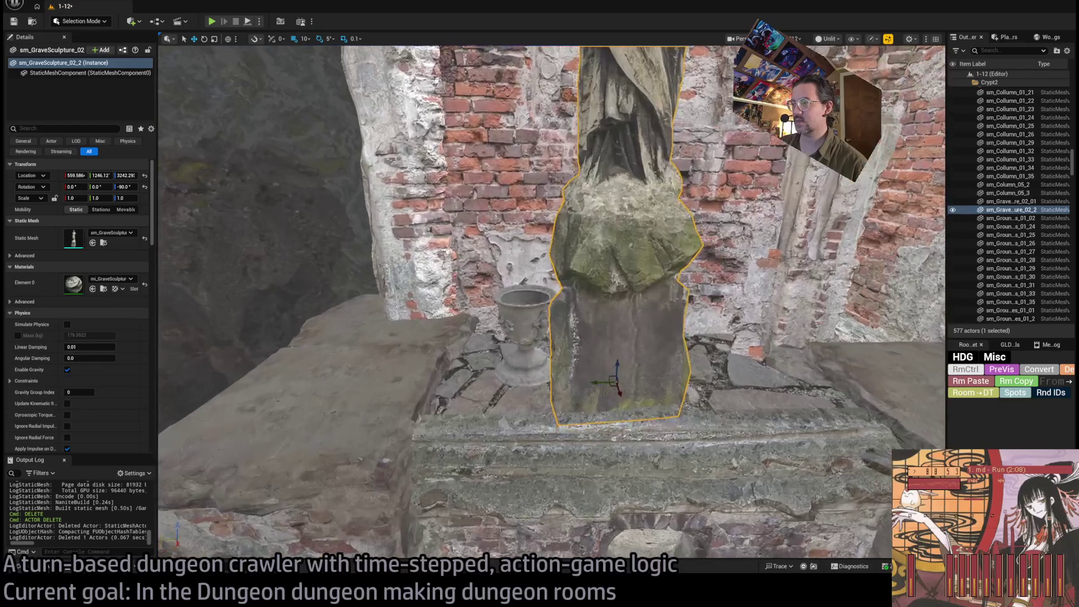
{"action": "key", "text": "f"}
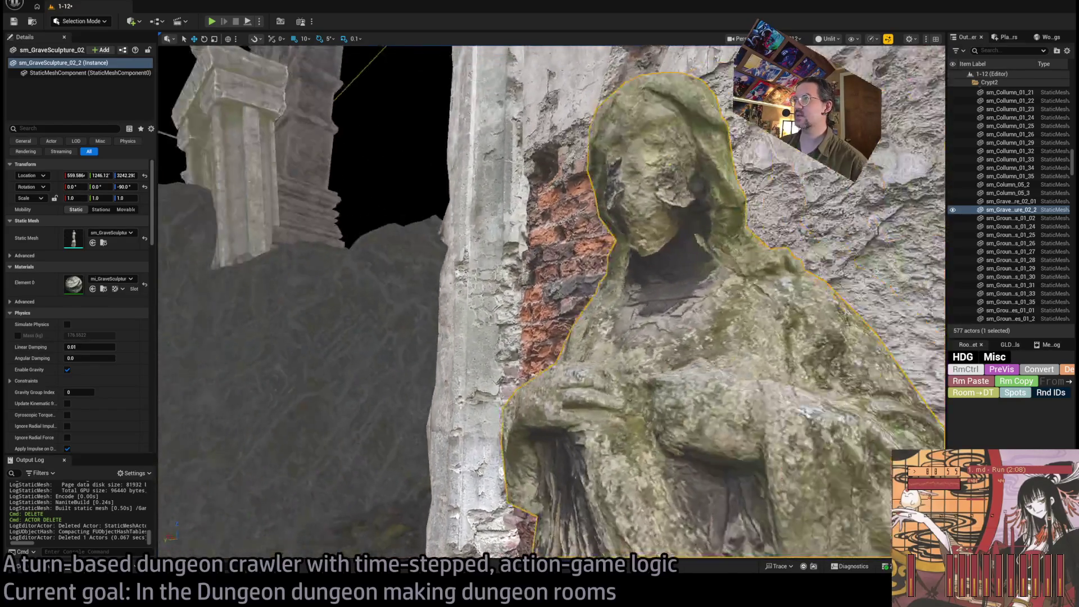
{"action": "scroll", "coordinate": [541, 416], "scroll_direction": "down", "scroll_amount": 4}
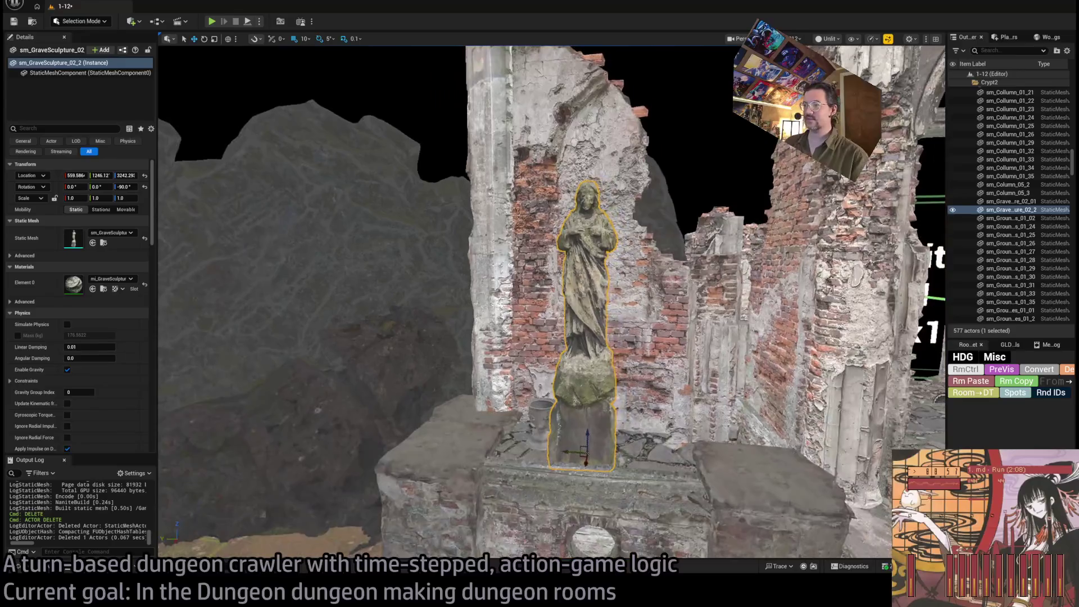
{"action": "left_click", "coordinate": [540, 415]}
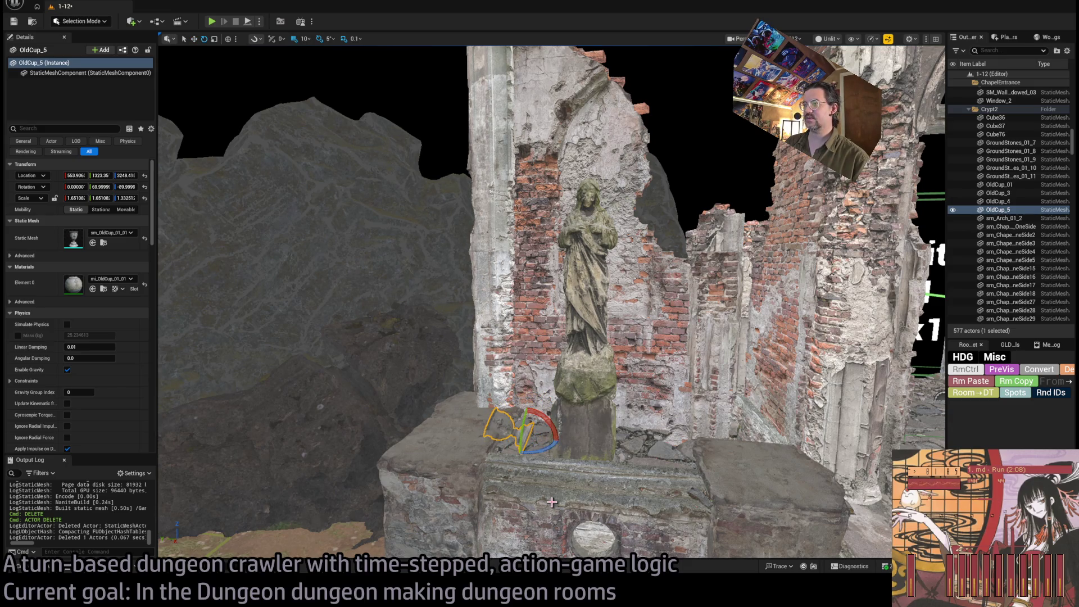
{"action": "key", "text": "ctrl+z"}
Step: Nudge the statue and cup together slightly, then save the level
{"action": "scroll", "coordinate": [544, 428], "scroll_direction": "up", "scroll_amount": 3}
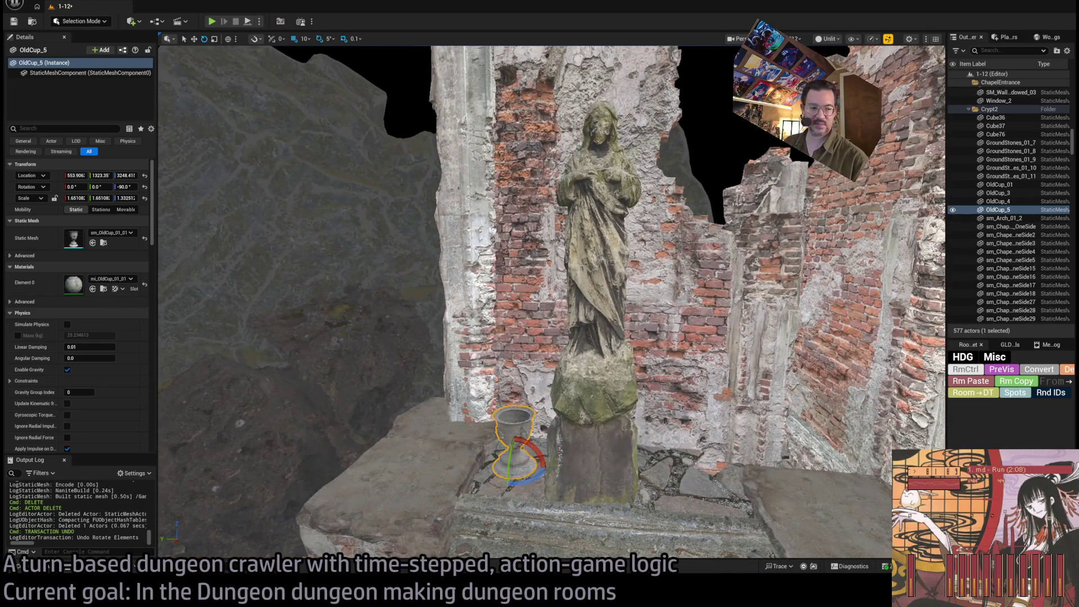
{"action": "scroll", "coordinate": [568, 418], "scroll_direction": "down", "scroll_amount": 5}
{"action": "left_click", "coordinate": [568, 419], "text": "ctrl"}
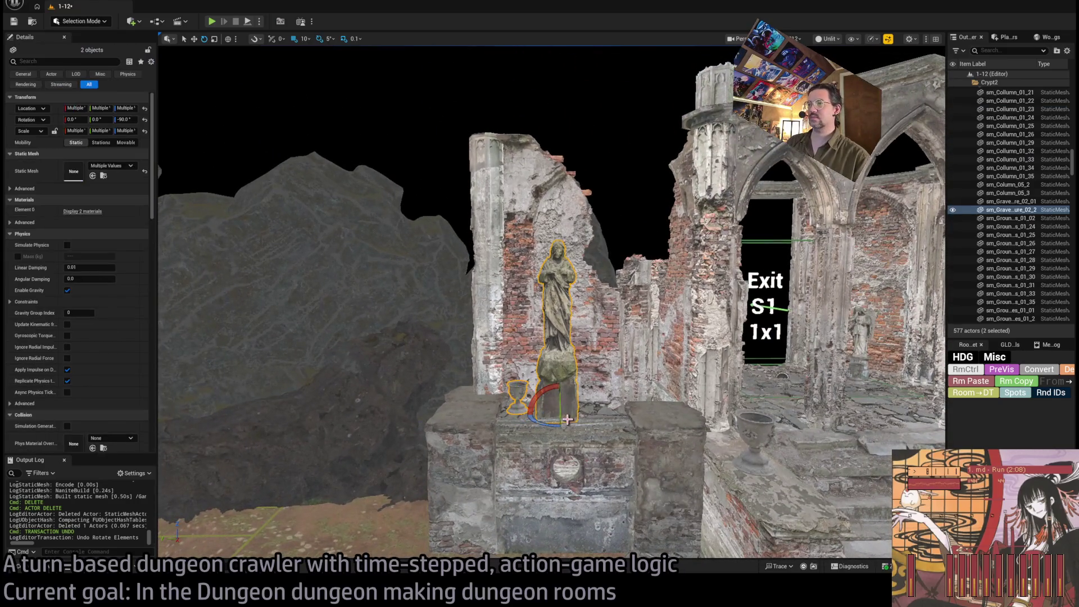
{"action": "left_click_drag", "start_coordinate": [545, 413], "coordinate": [552, 413]}
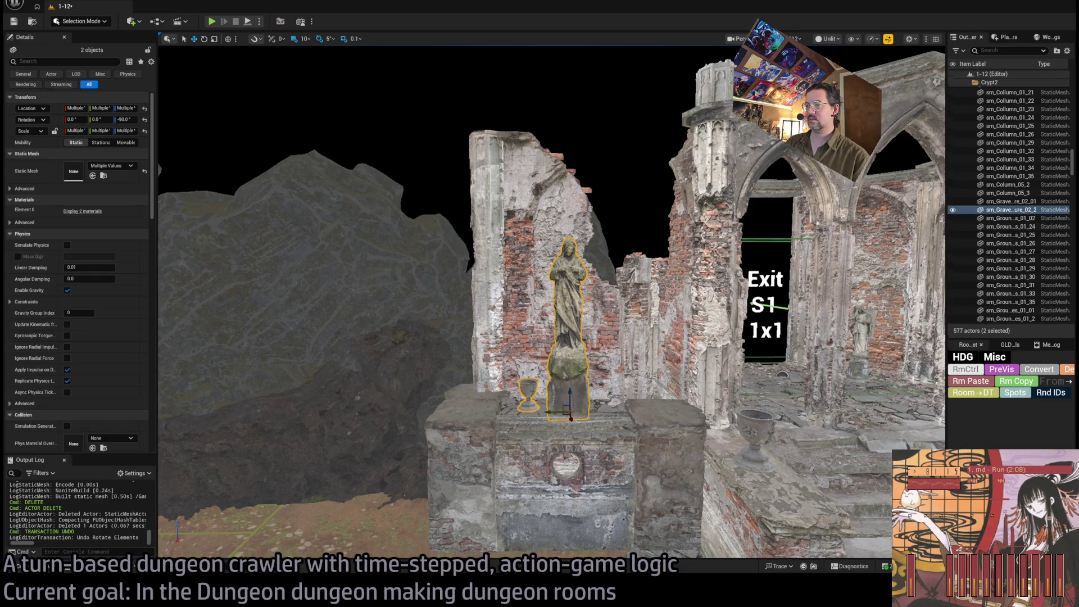
{"action": "scroll", "coordinate": [553, 413], "scroll_direction": "down", "scroll_amount": 2}
{"action": "scroll", "coordinate": [563, 389], "scroll_direction": "down", "scroll_amount": 1}
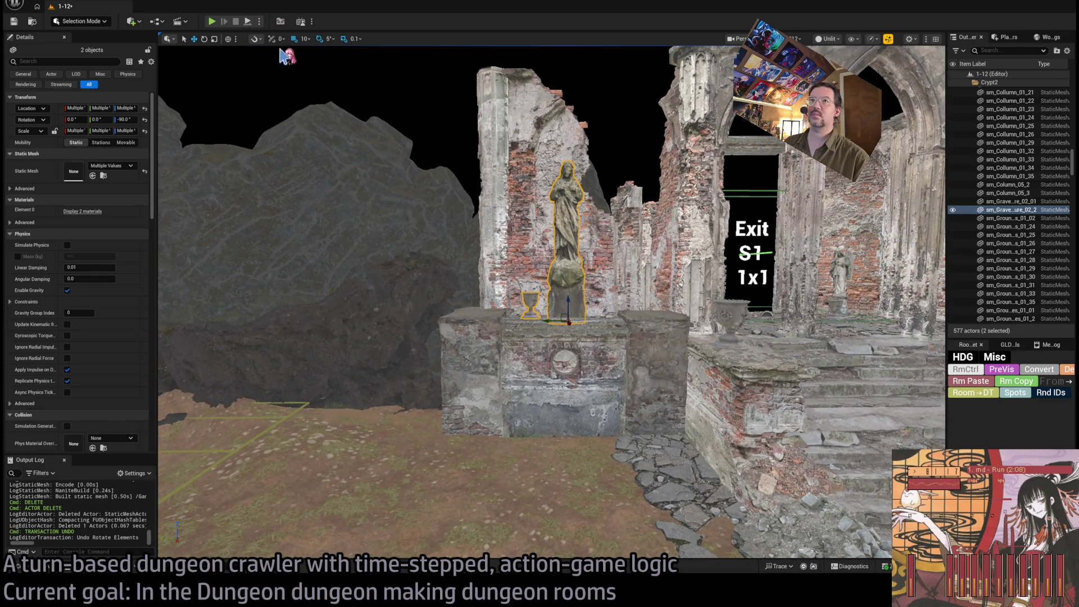
{"action": "left_click", "coordinate": [569, 273]}
{"action": "key", "text": "f"}
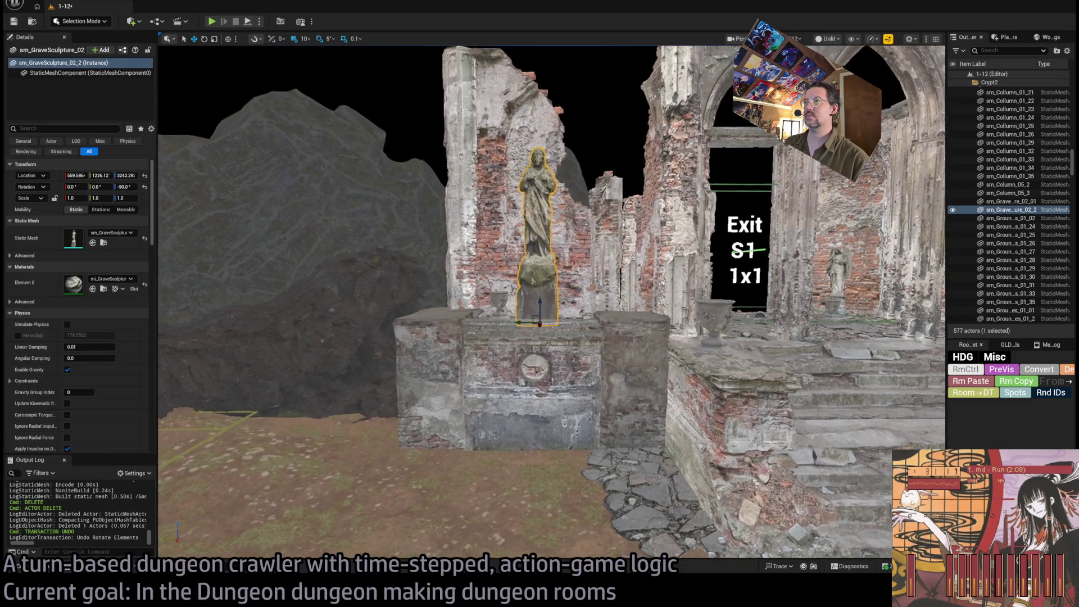
{"action": "scroll", "coordinate": [552, 301], "scroll_direction": "down", "scroll_amount": 3}
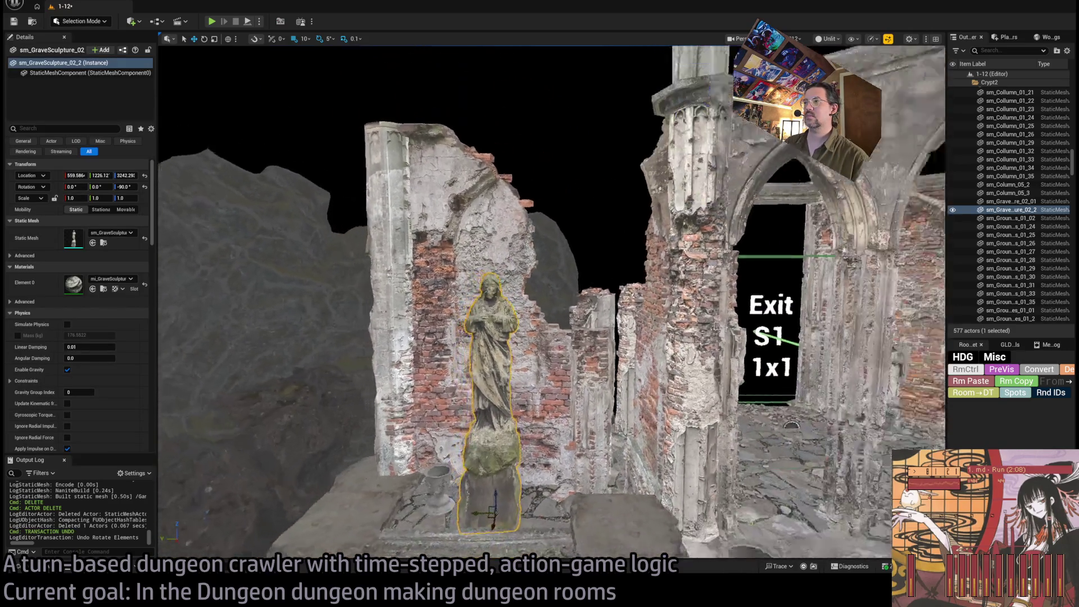
{"action": "key", "text": "ctrl+s"}
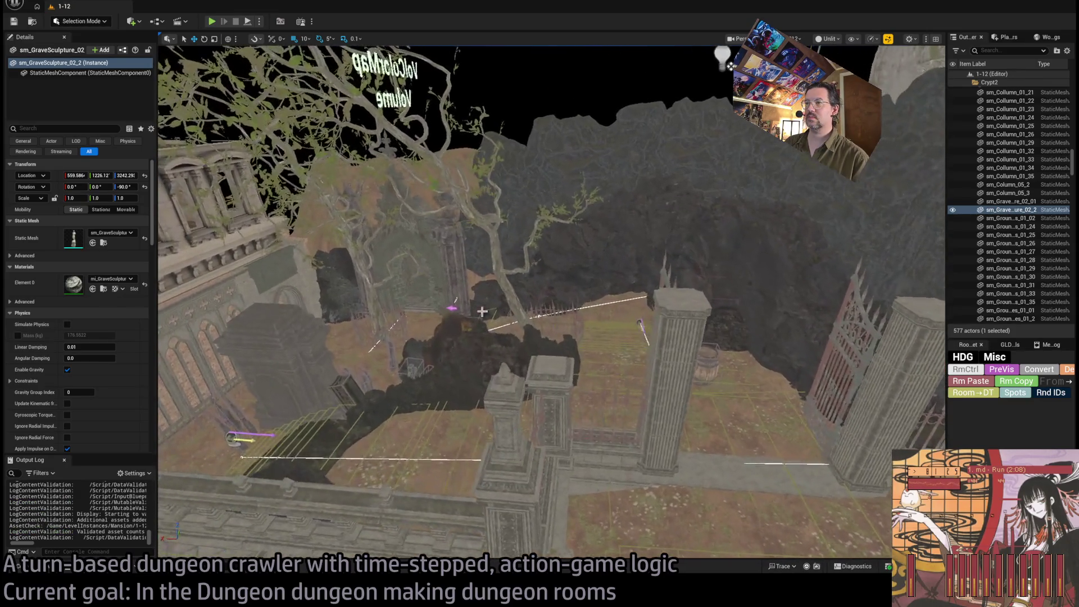
Step: Drag Spawn_marker_player into the gated courtyard, to about 1380.25, 1915.34, 3065.79
{"action": "left_click", "coordinate": [454, 317]}
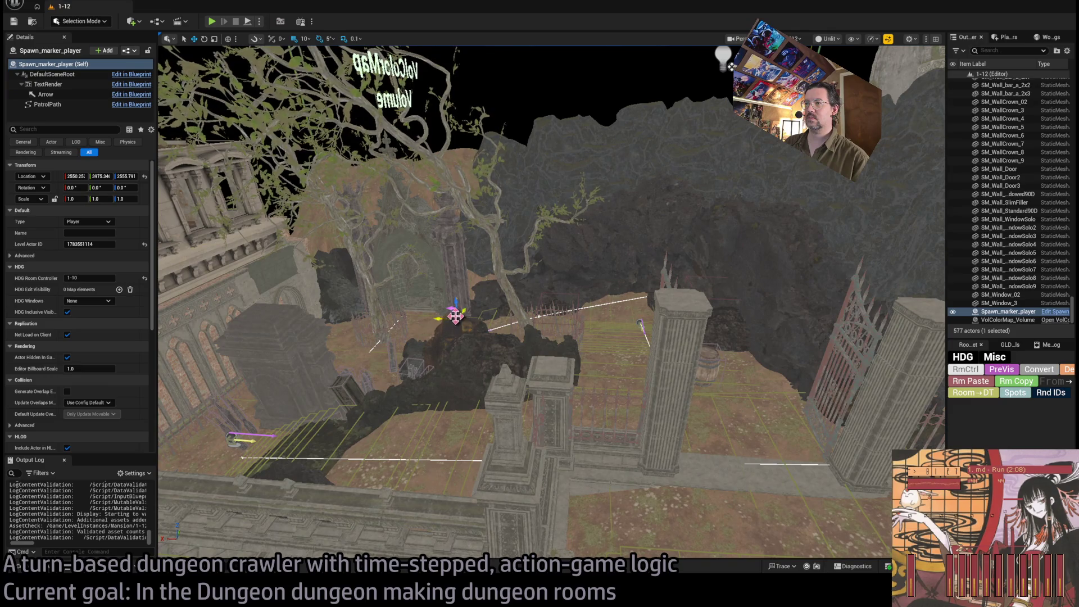
{"action": "left_click_drag", "start_coordinate": [454, 317], "coordinate": [482, 380]}
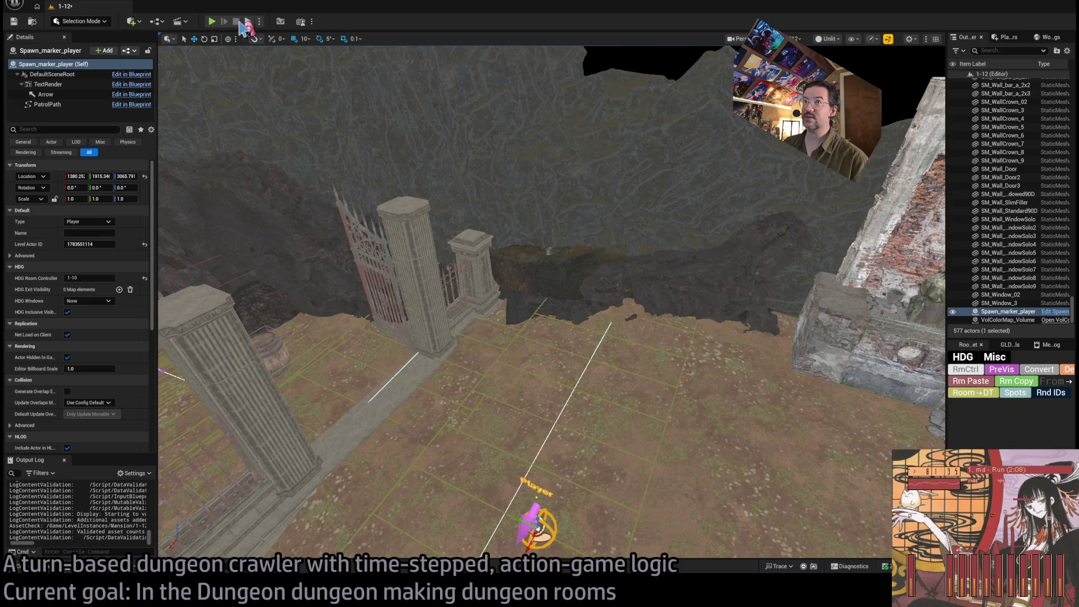
{"action": "key", "text": "alt+p"}
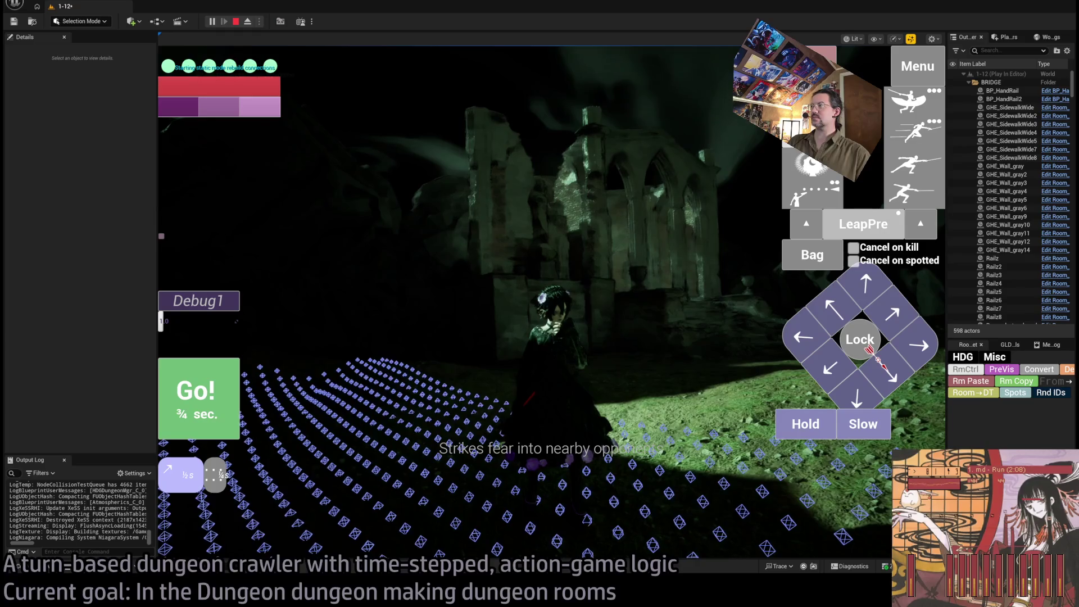
{"action": "left_click", "coordinate": [205, 412]}
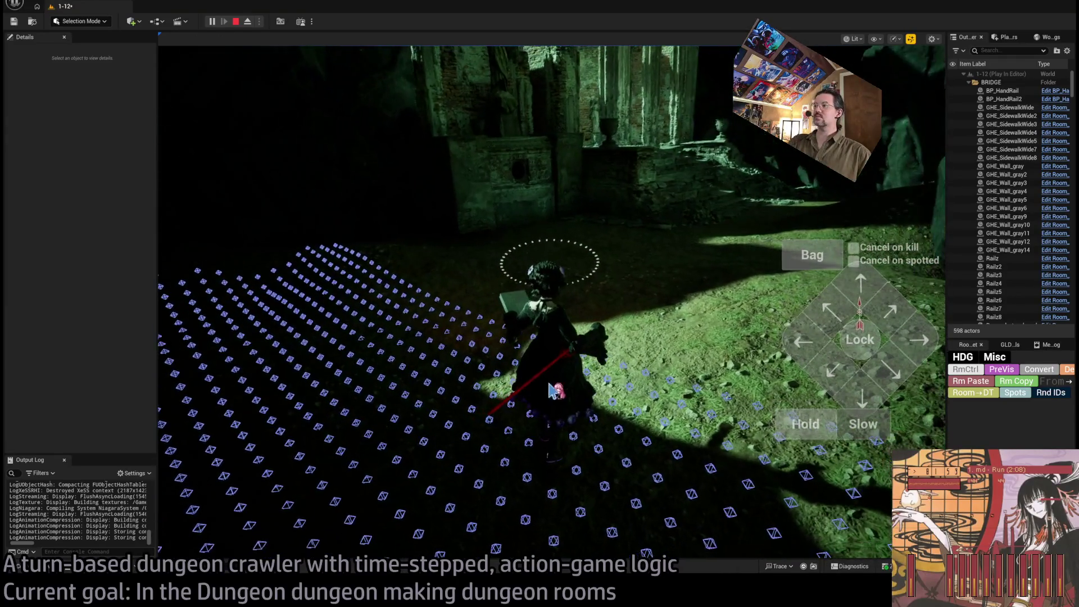
{"action": "left_click", "coordinate": [544, 292]}
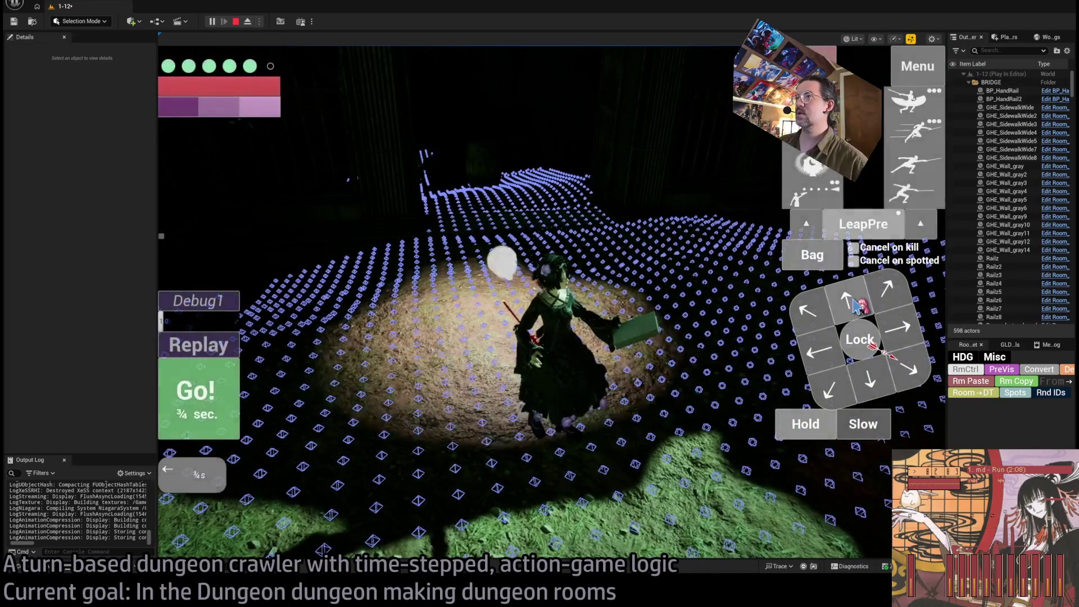
{"action": "left_click", "coordinate": [506, 314]}
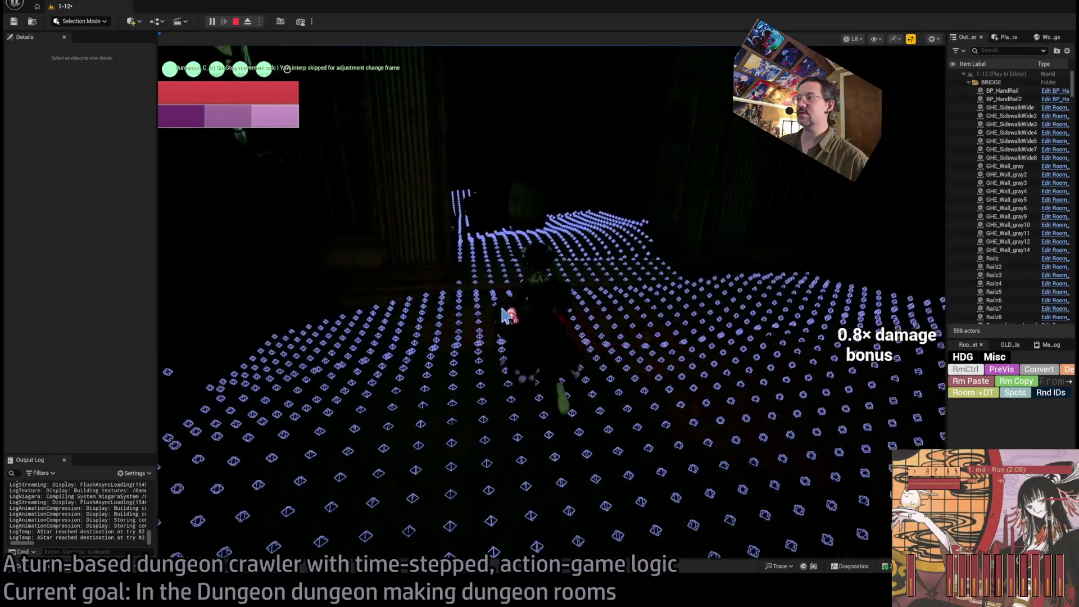
{"action": "key", "text": "Escape"}
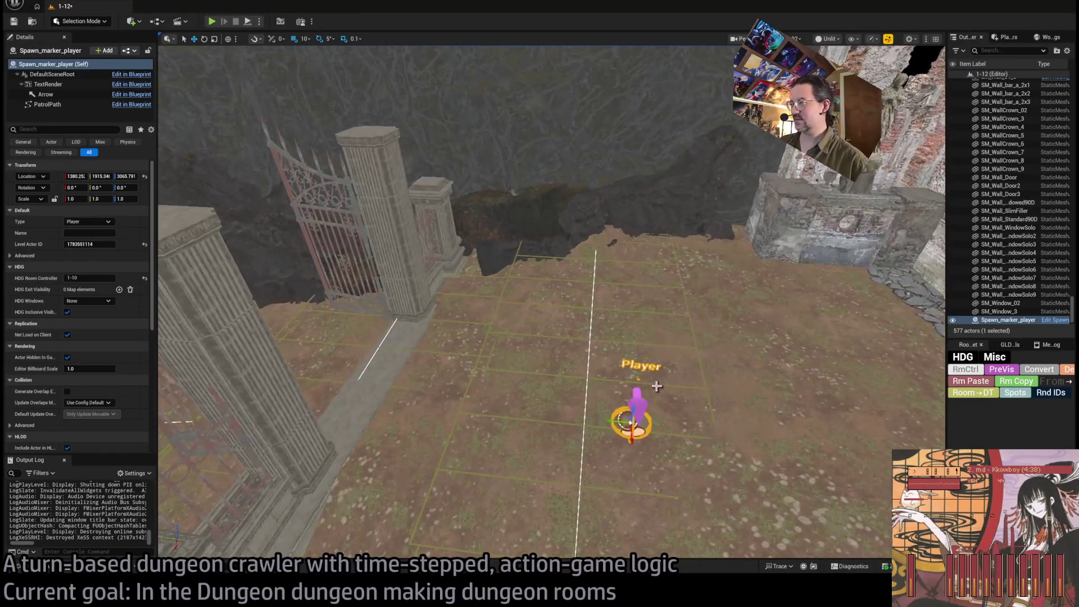
Step: Review Nav_grave_upper4_bridge's Widths array by the stone bridge, save, and open the Content Drawer
{"action": "left_click", "coordinate": [658, 384]}
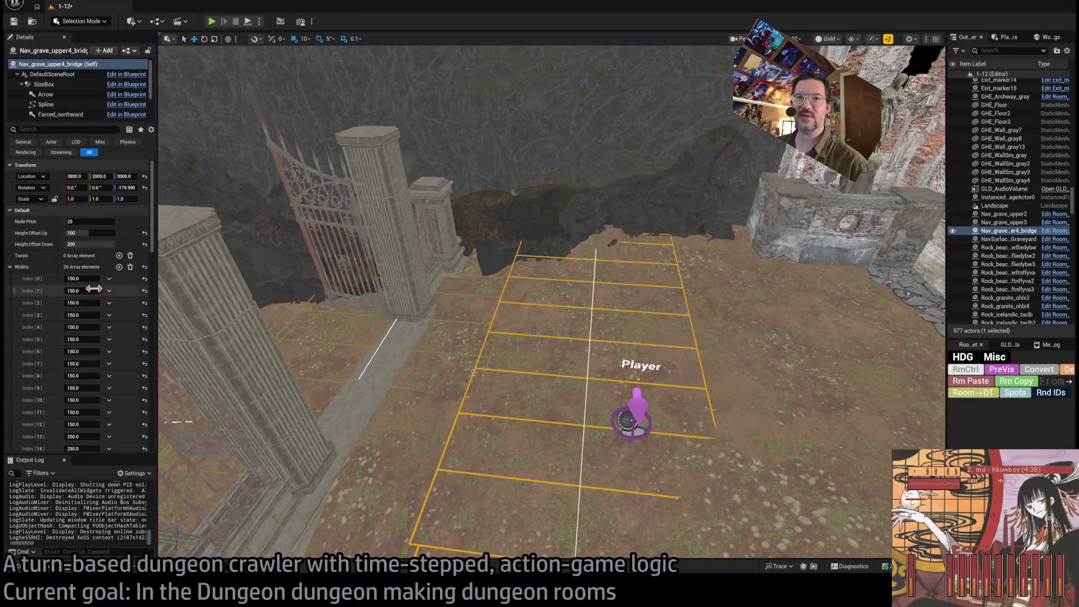
{"action": "scroll", "coordinate": [59, 329], "scroll_direction": "down", "scroll_amount": 5}
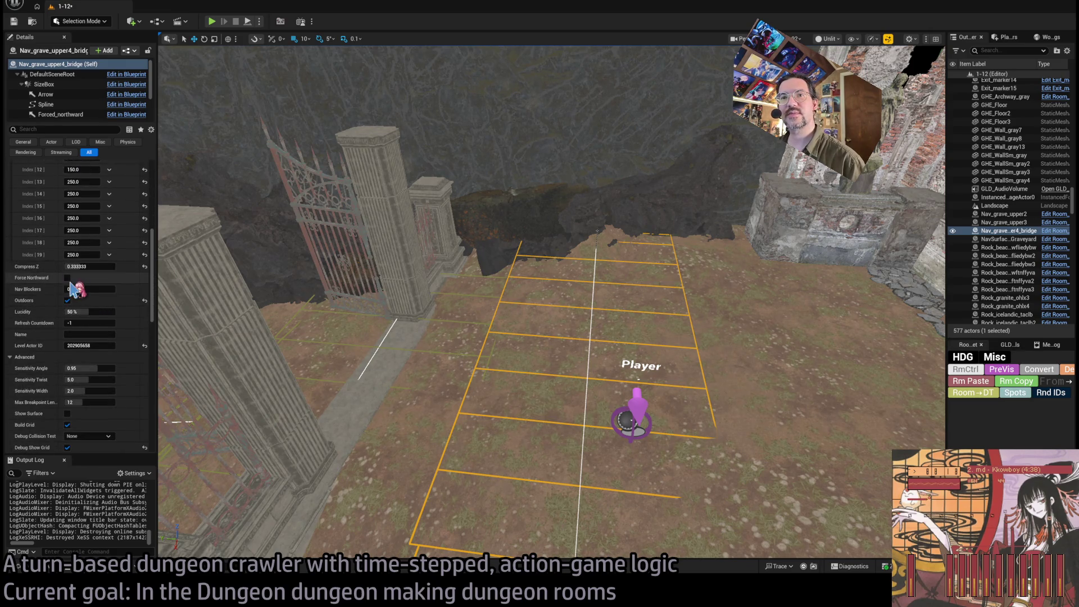
{"action": "mouse_move", "coordinate": [180, 292]}
{"action": "left_mouse_down"}
{"action": "mouse_move", "coordinate": [213, 270]}
{"action": "mouse_move", "coordinate": [202, 225]}
{"action": "left_mouse_up"}
{"action": "mouse_move", "coordinate": [596, 315]}
{"action": "left_mouse_down"}
{"action": "mouse_move", "coordinate": [587, 323]}
{"action": "mouse_move", "coordinate": [564, 301]}
{"action": "mouse_move", "coordinate": [519, 343]}
{"action": "left_mouse_up"}
{"action": "key", "text": "ctrl+s"}
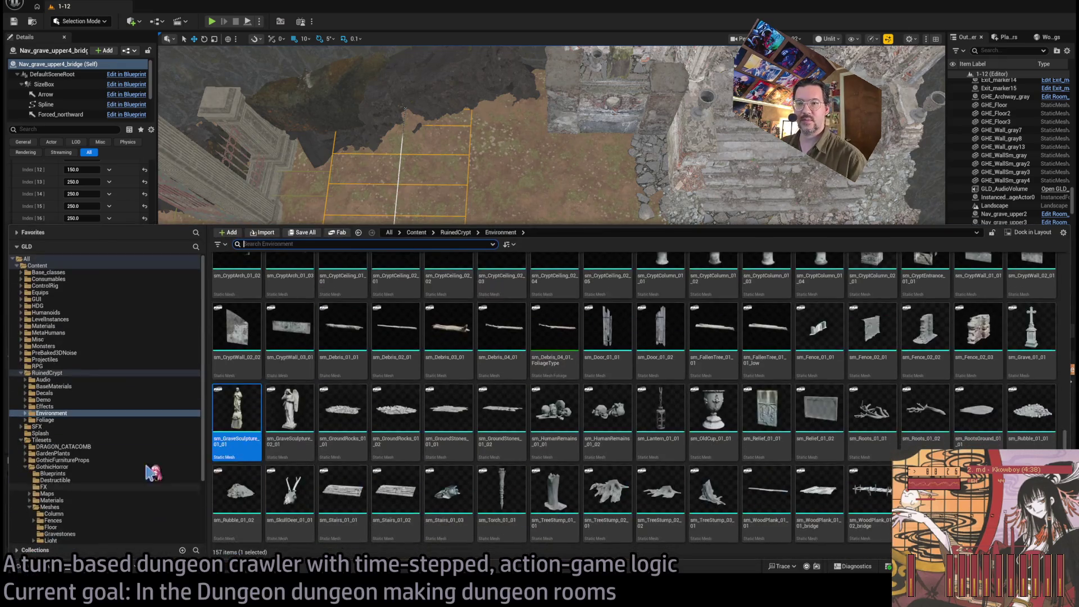
{"action": "left_click", "coordinate": [17, 566]}
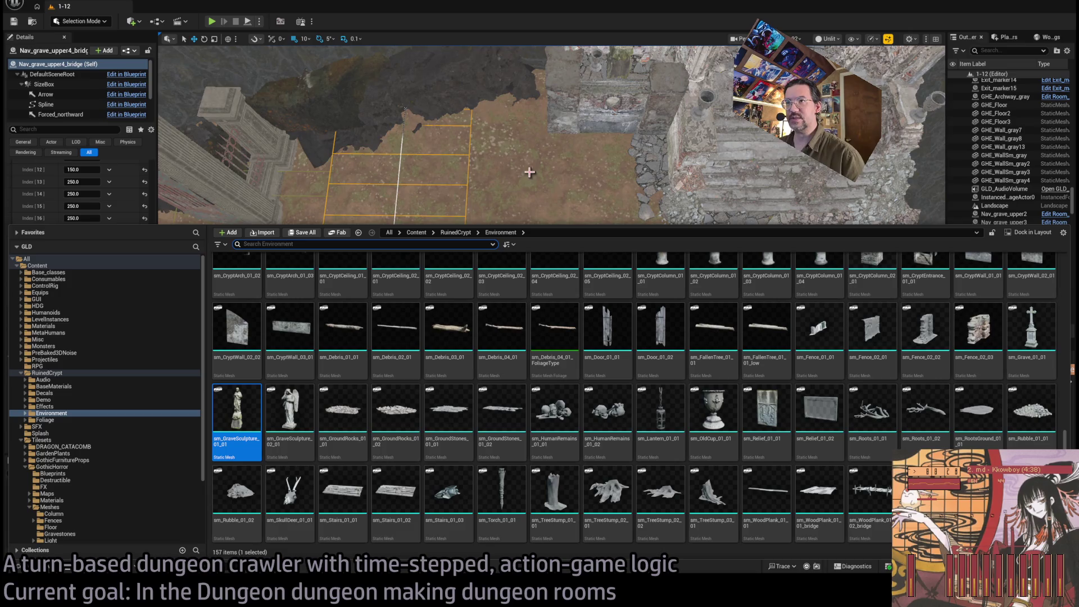
Step: Browse to Base_classes/Room_actors, discard a trial Room_nav_surface placement, and re-enable rotation snap
{"action": "left_click", "coordinate": [48, 272]}
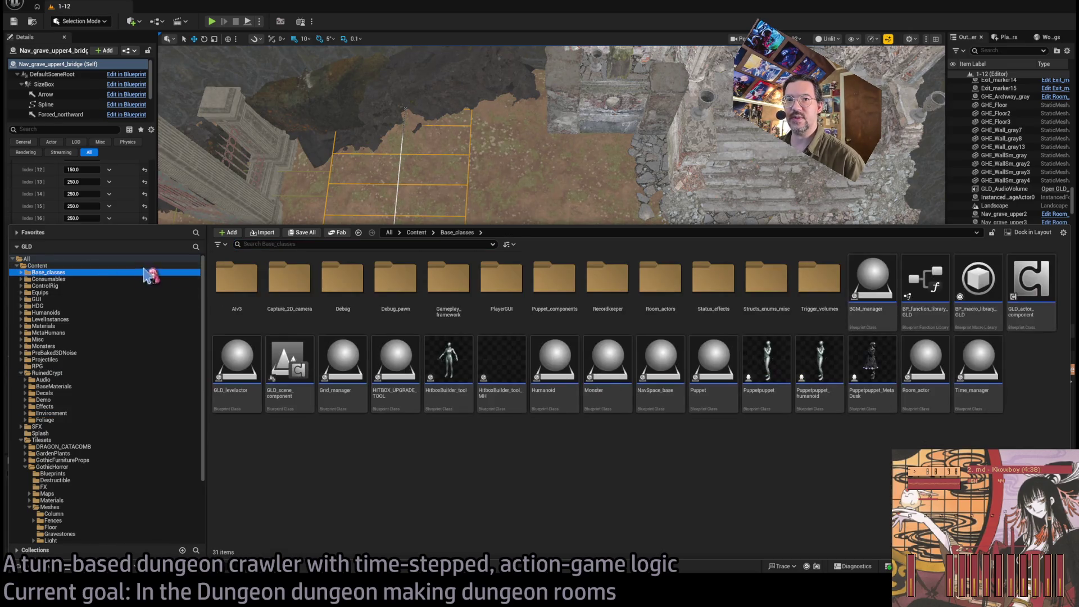
{"action": "double_click", "coordinate": [674, 284]}
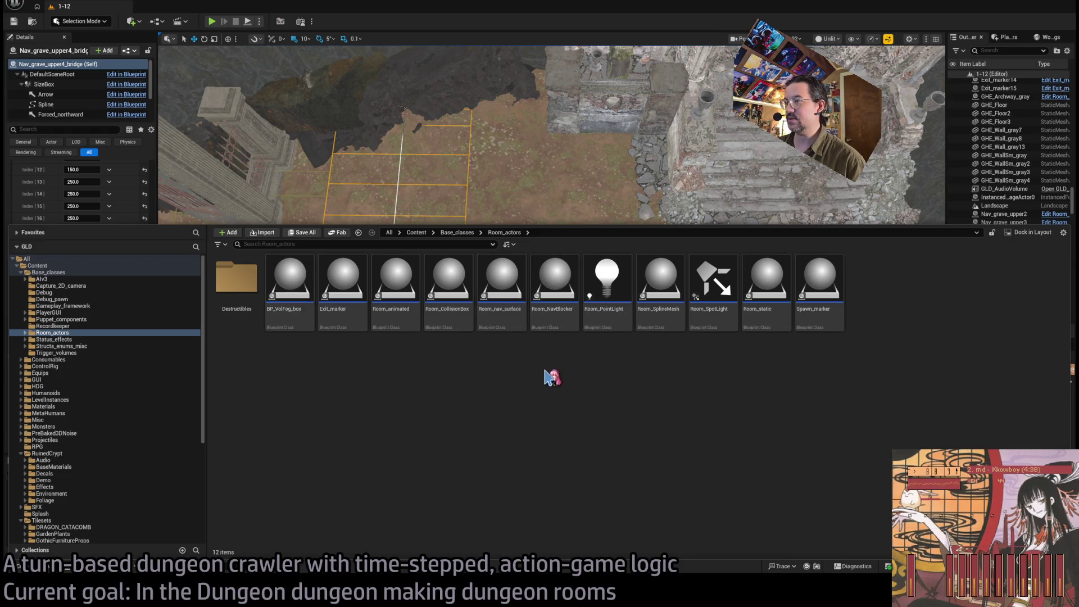
{"action": "mouse_move", "coordinate": [502, 278]}
{"action": "left_mouse_down"}
{"action": "mouse_move", "coordinate": [528, 185]}
{"action": "mouse_move", "coordinate": [539, 432]}
{"action": "left_mouse_up"}
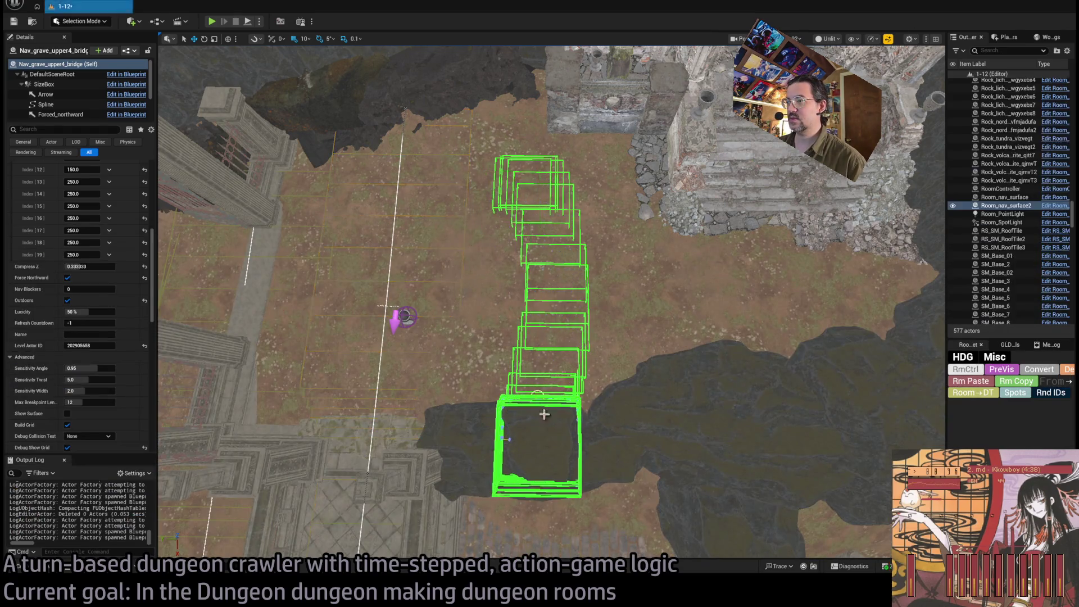
{"action": "key", "text": "Delete"}
{"action": "left_click", "coordinate": [316, 40]}
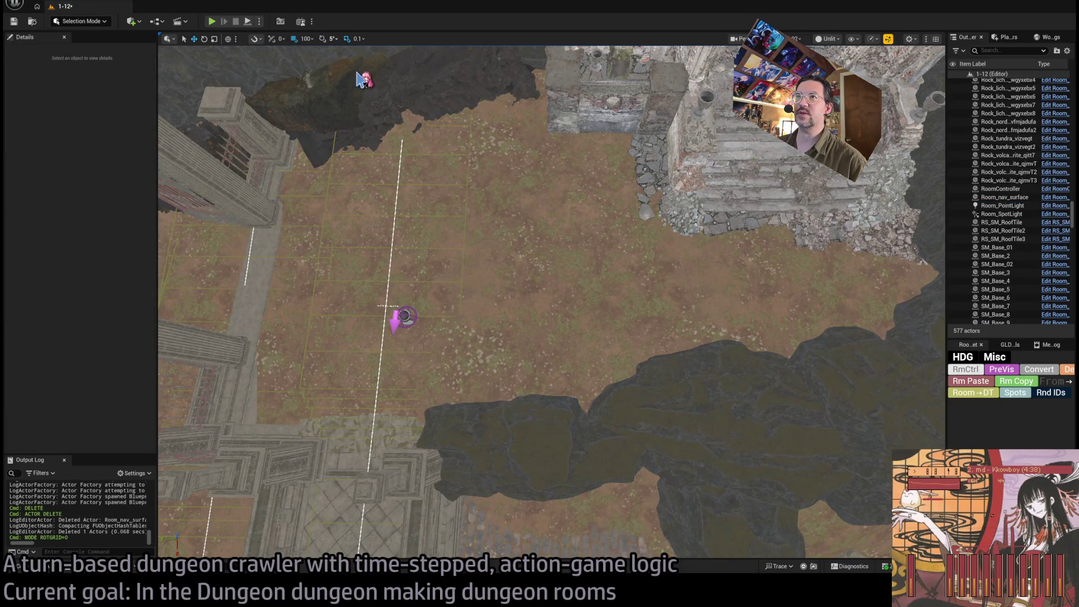
{"action": "left_click", "coordinate": [322, 39]}
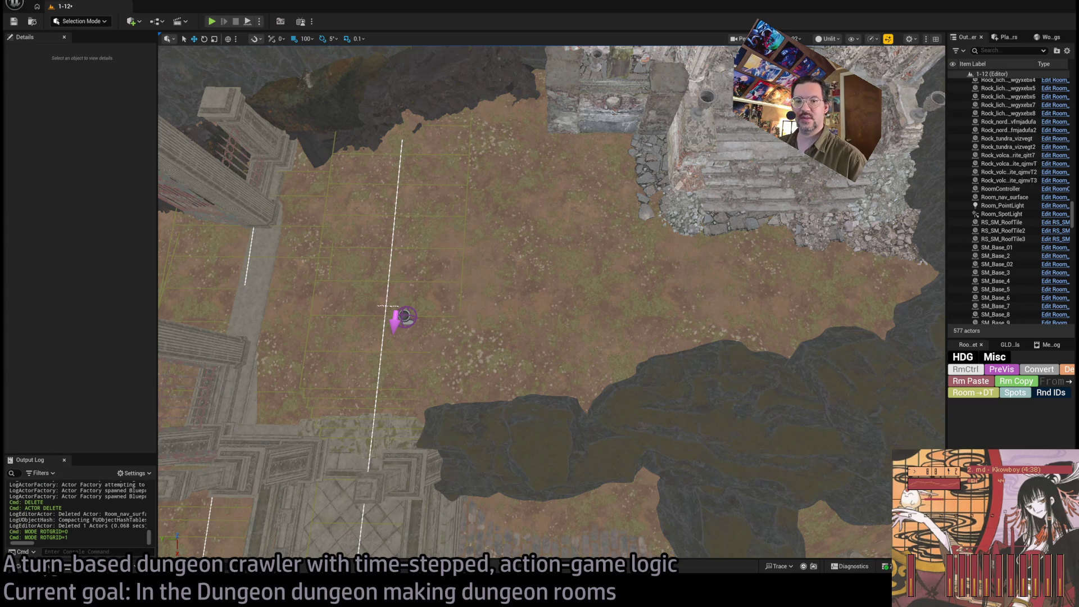
Step: Place a new Room_nav_surface, turn it 180°, and move it to 1400, 600 on the ledge
{"action": "left_click", "coordinate": [52, 570]}
{"action": "mouse_move", "coordinate": [502, 295]}
{"action": "left_mouse_down"}
{"action": "mouse_move", "coordinate": [566, 358]}
{"action": "mouse_move", "coordinate": [545, 378]}
{"action": "left_mouse_up"}
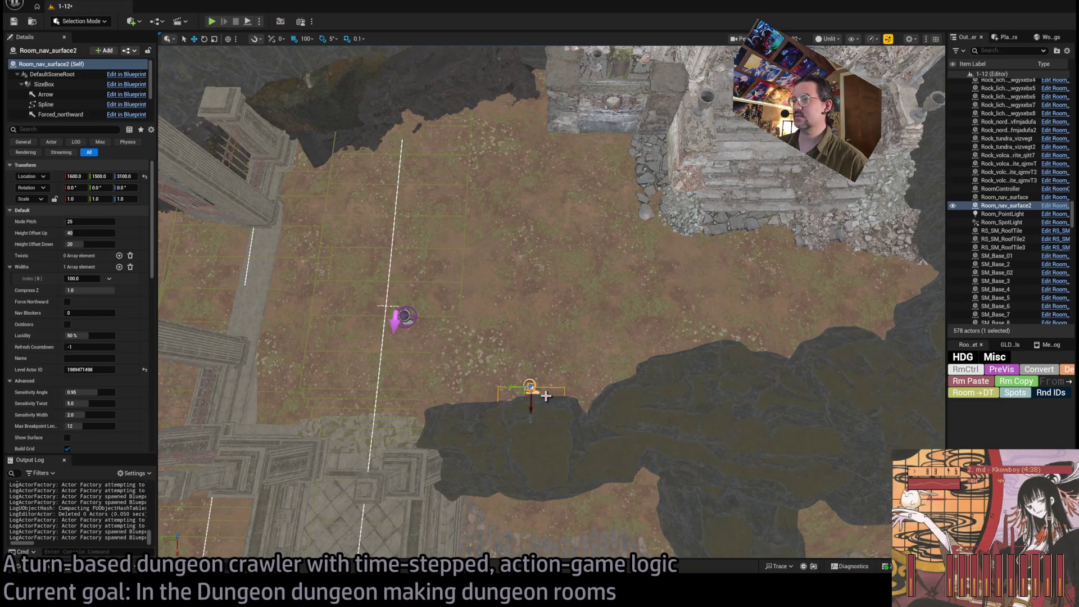
{"action": "mouse_move", "coordinate": [564, 388]}
{"action": "left_mouse_down"}
{"action": "mouse_move", "coordinate": [494, 388]}
{"action": "mouse_move", "coordinate": [607, 437]}
{"action": "left_mouse_up"}
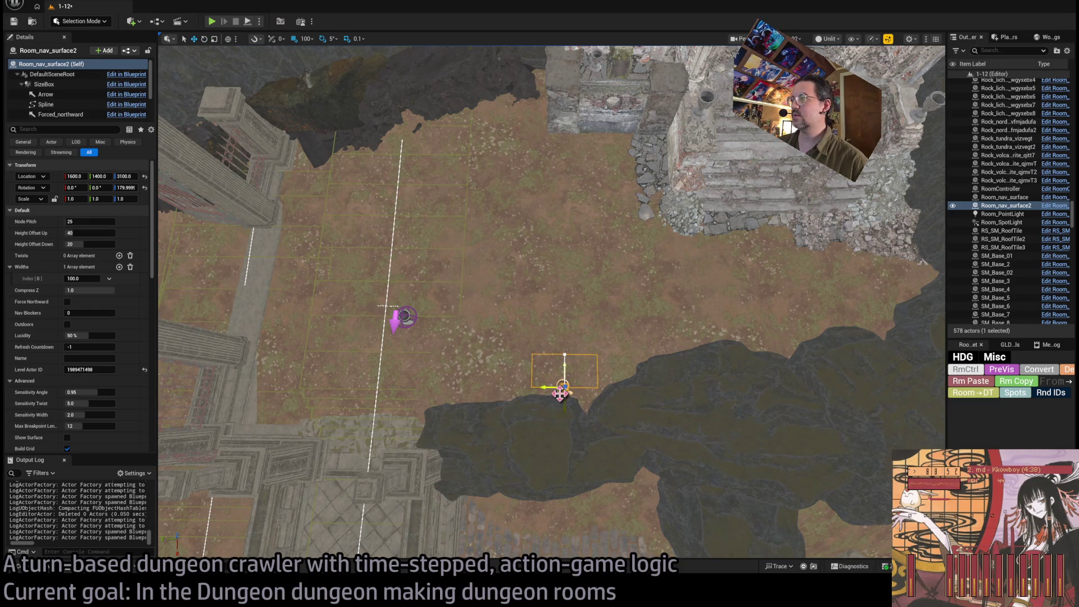
{"action": "left_click_drag", "start_coordinate": [560, 393], "coordinate": [786, 365]}
{"action": "key", "text": "f"}
{"action": "mouse_move", "coordinate": [564, 387]}
{"action": "left_mouse_down"}
{"action": "mouse_move", "coordinate": [450, 398]}
{"action": "mouse_move", "coordinate": [449, 346]}
{"action": "left_mouse_up"}
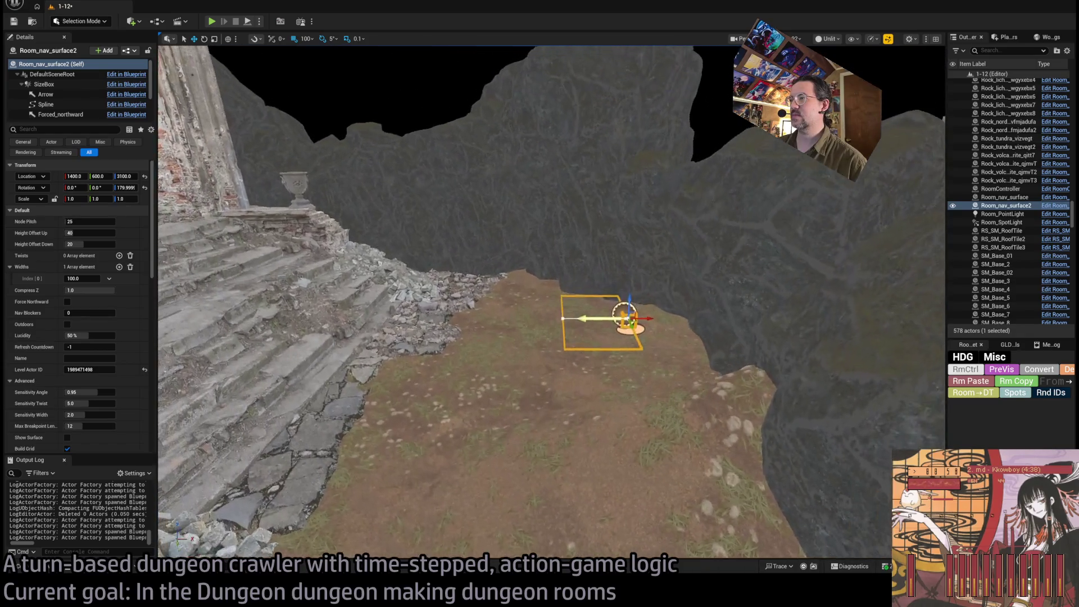
{"action": "left_click_drag", "start_coordinate": [594, 345], "coordinate": [593, 341]}
{"action": "mouse_move", "coordinate": [631, 308]}
{"action": "left_mouse_down"}
{"action": "mouse_move", "coordinate": [601, 287]}
{"action": "mouse_move", "coordinate": [590, 253]}
{"action": "left_mouse_up"}
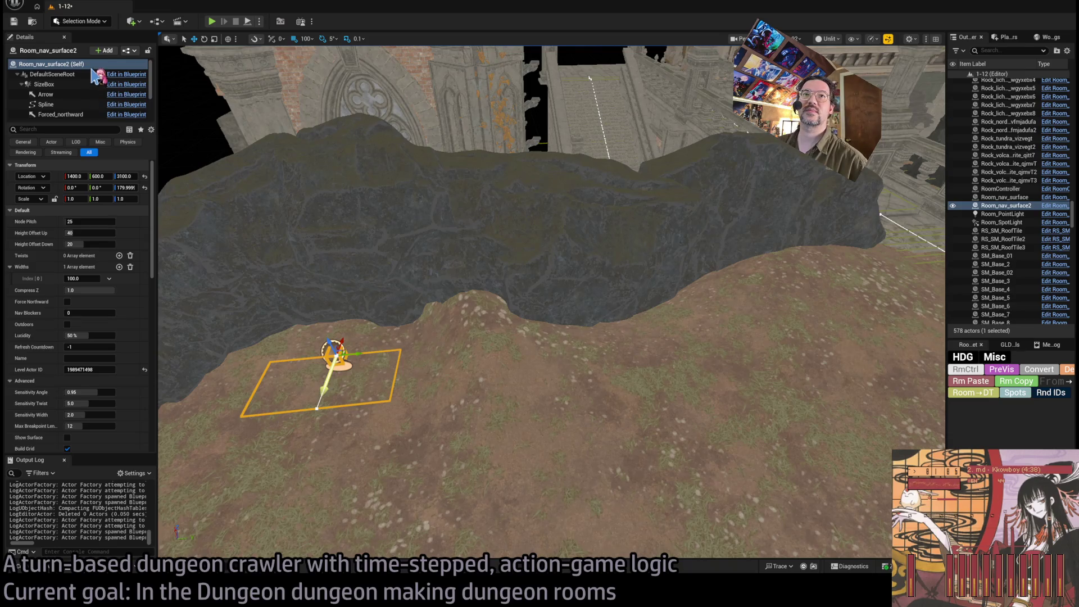
Step: Try Landscape Mode's Sculpt and Flatten tools while flying around the cave and stairs
{"action": "key", "text": "shift+2"}
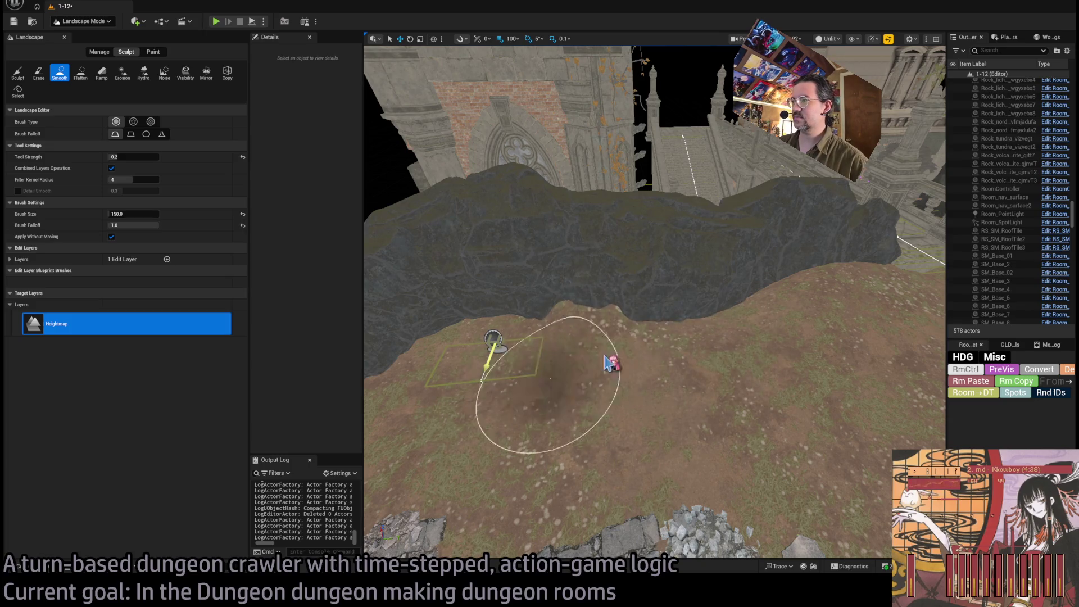
{"action": "left_click_drag", "start_coordinate": [725, 376], "coordinate": [730, 448]}
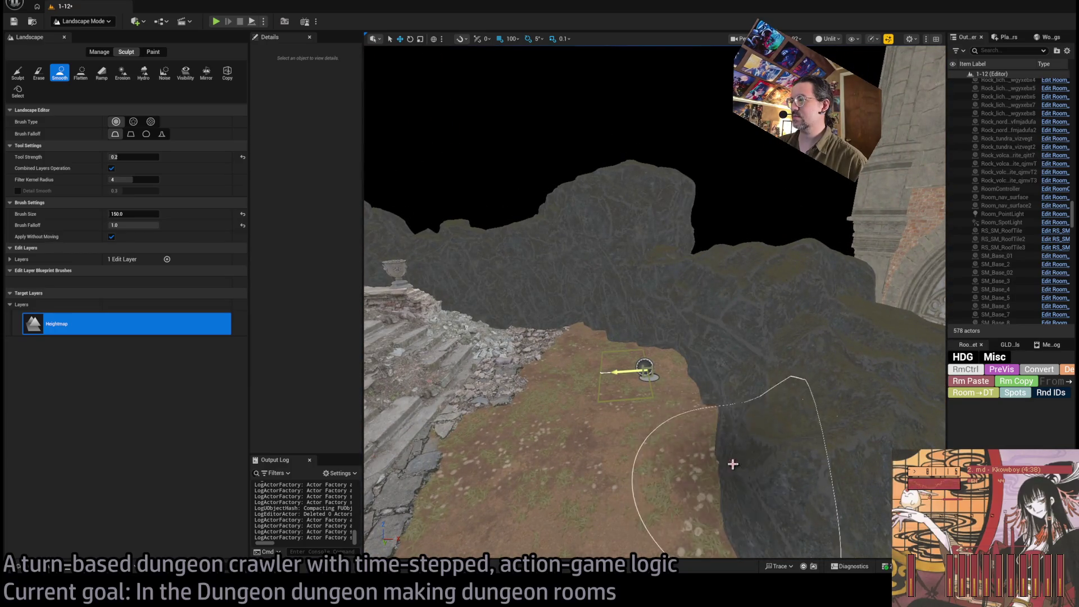
{"action": "left_click_drag", "start_coordinate": [712, 414], "coordinate": [616, 433]}
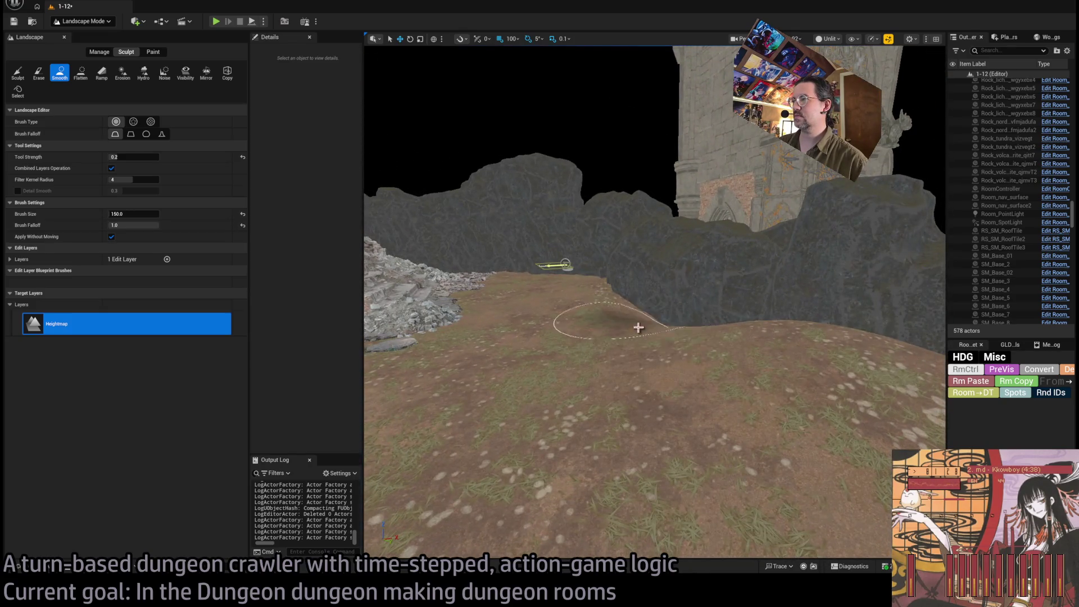
{"action": "left_click_drag", "start_coordinate": [658, 339], "coordinate": [679, 365]}
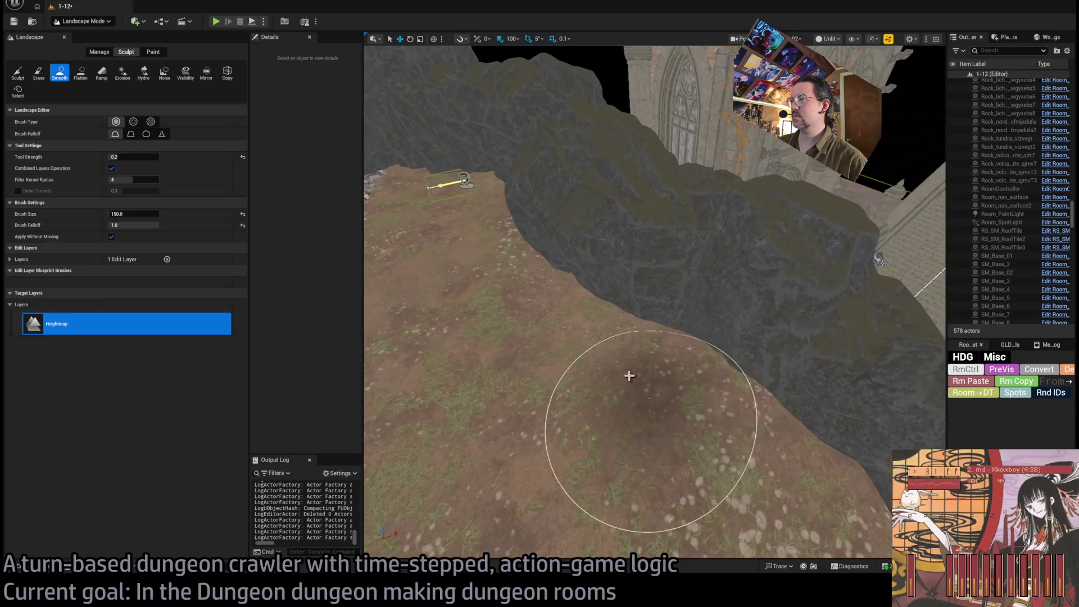
{"action": "left_click_drag", "start_coordinate": [555, 292], "coordinate": [579, 321]}
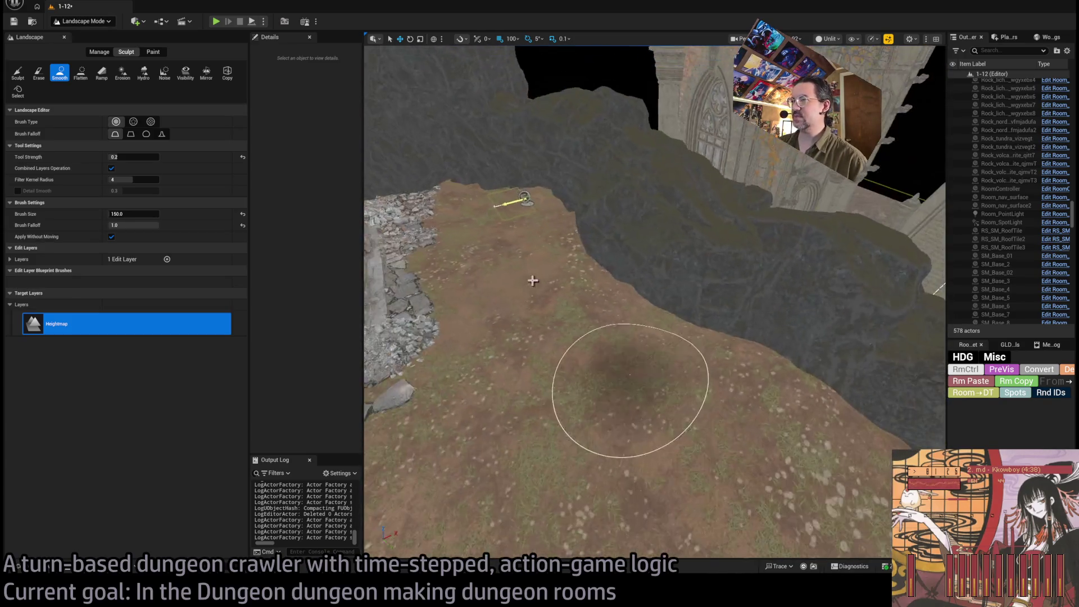
{"action": "left_click", "coordinate": [79, 75]}
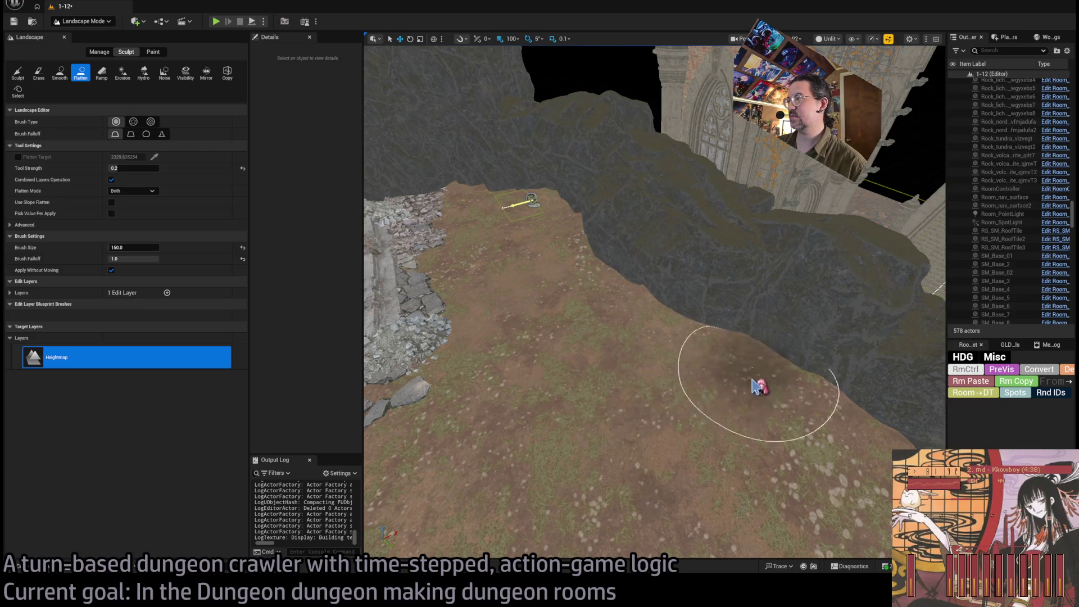
{"action": "mouse_move", "coordinate": [747, 471]}
{"action": "left_mouse_down"}
{"action": "mouse_move", "coordinate": [766, 458]}
{"action": "mouse_move", "coordinate": [754, 448]}
{"action": "mouse_move", "coordinate": [770, 441]}
{"action": "left_mouse_up"}
{"action": "left_click_drag", "start_coordinate": [637, 415], "coordinate": [637, 415]}
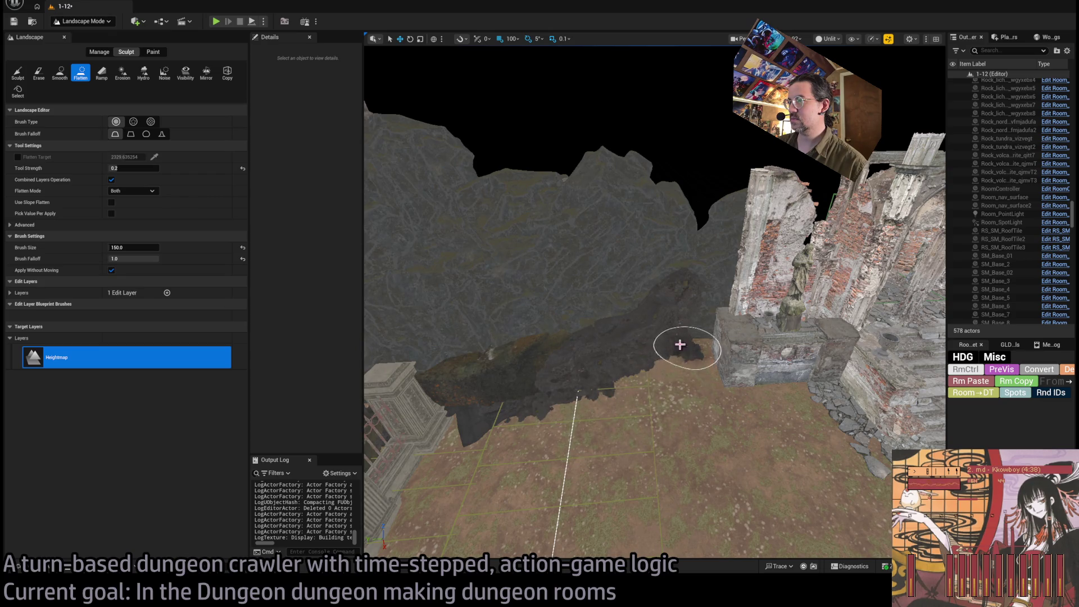
{"action": "left_click", "coordinate": [497, 454]}
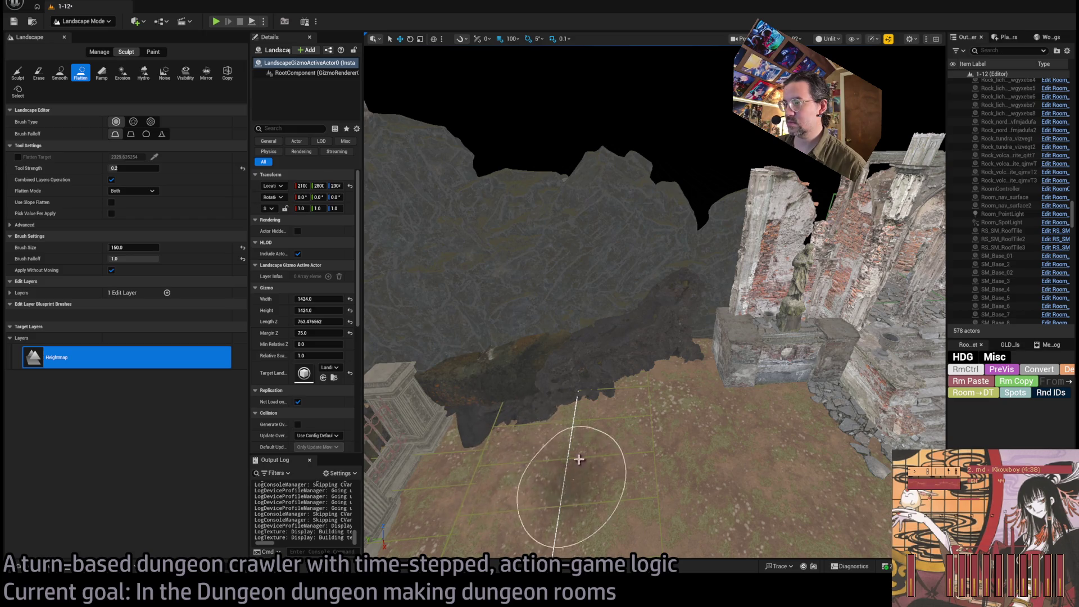
{"action": "left_click_drag", "start_coordinate": [662, 465], "coordinate": [663, 465]}
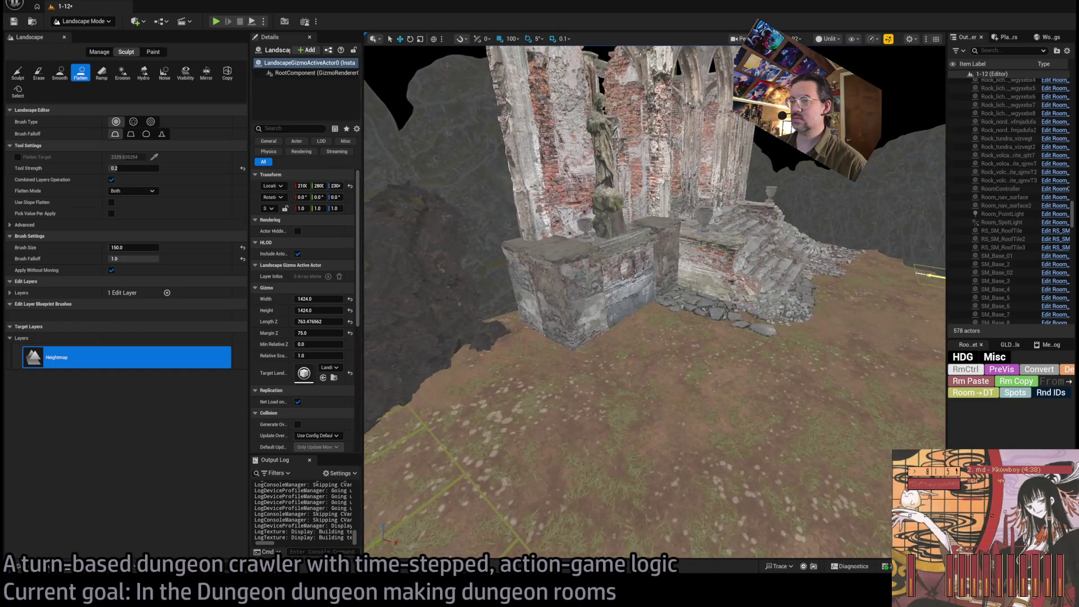
{"action": "left_click", "coordinate": [22, 79]}
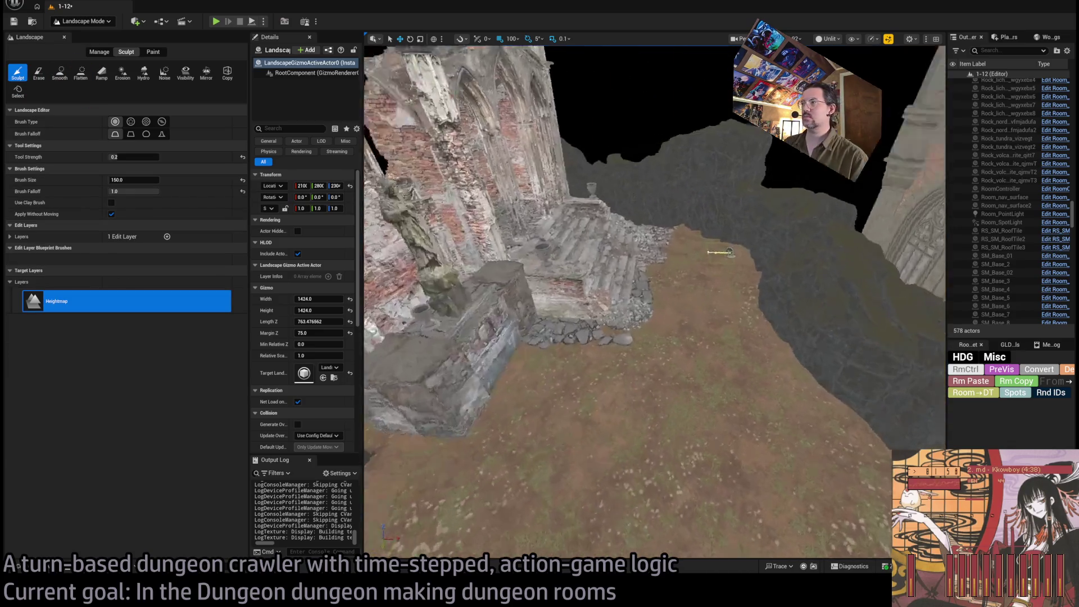
{"action": "key", "text": "w"}
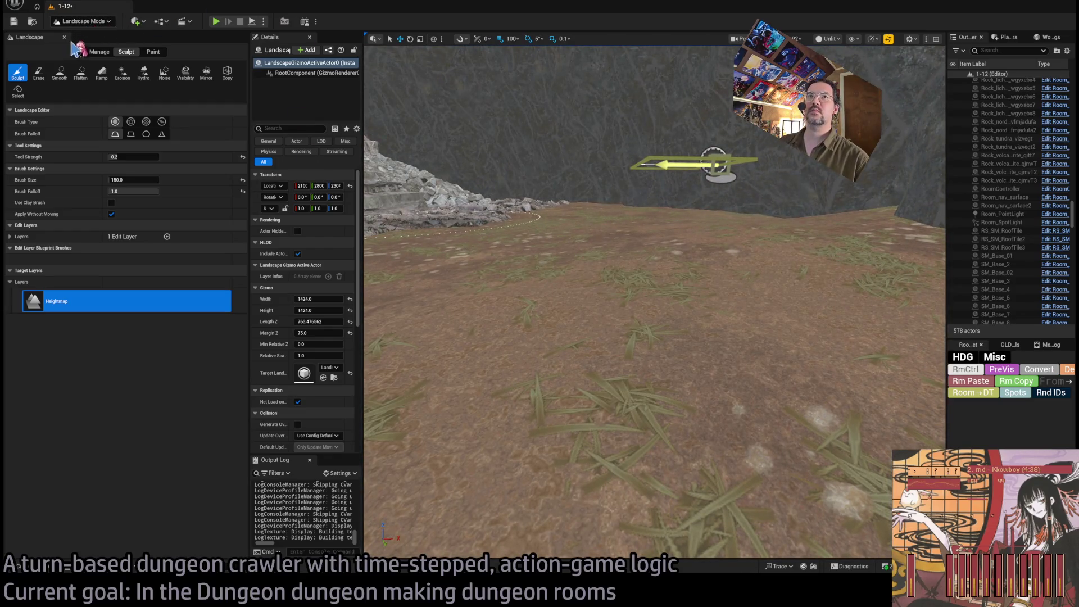
Step: Back in Selection Mode, drag Room_nav_surface2's spline point down to 400, 0, -50
{"action": "key", "text": "shift+1"}
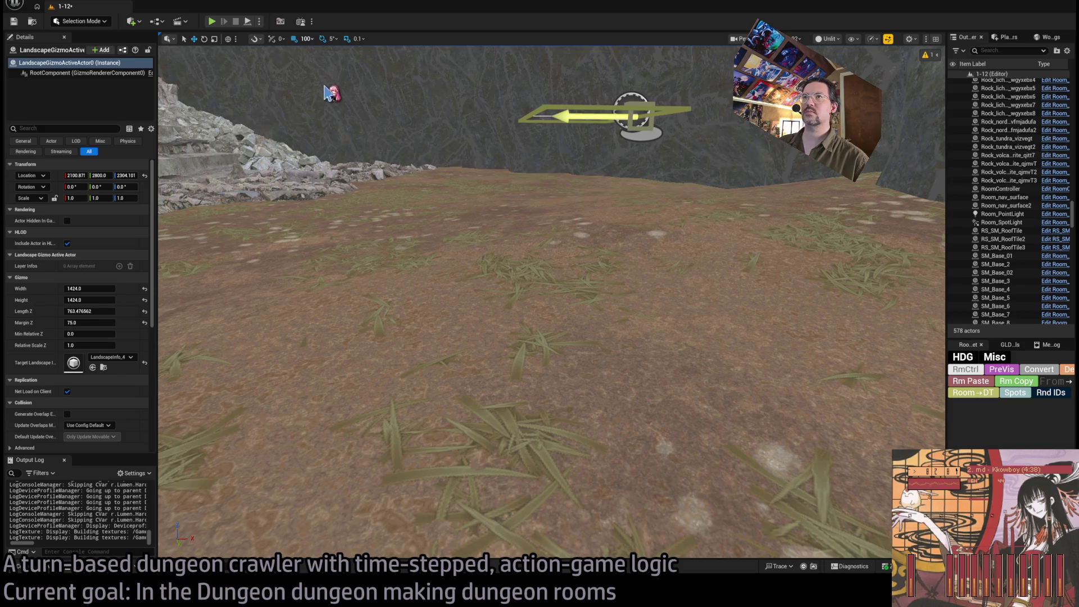
{"action": "key", "text": "f"}
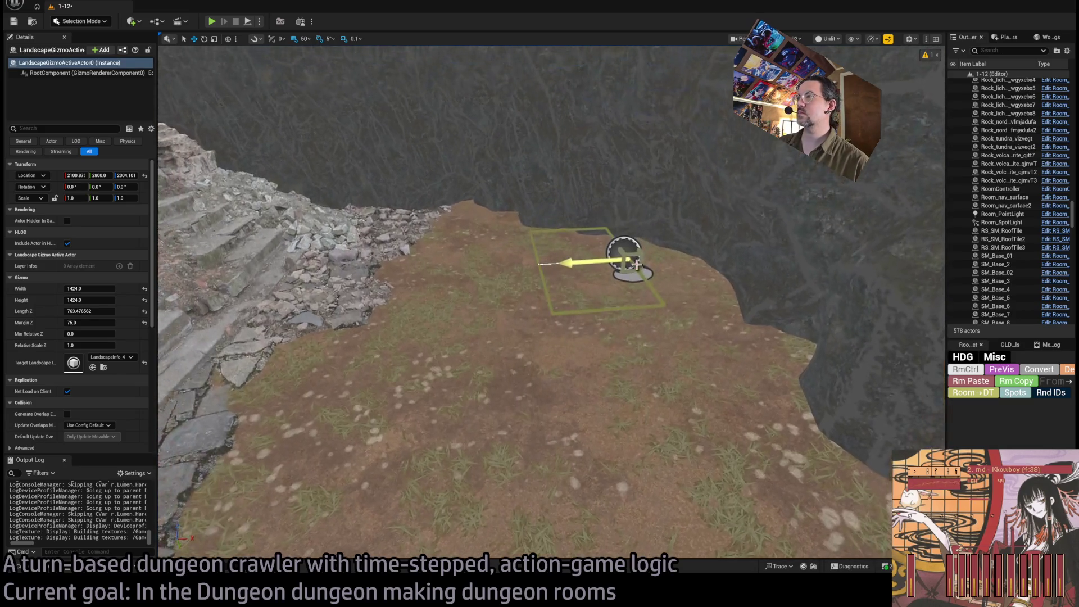
{"action": "left_click", "coordinate": [629, 274]}
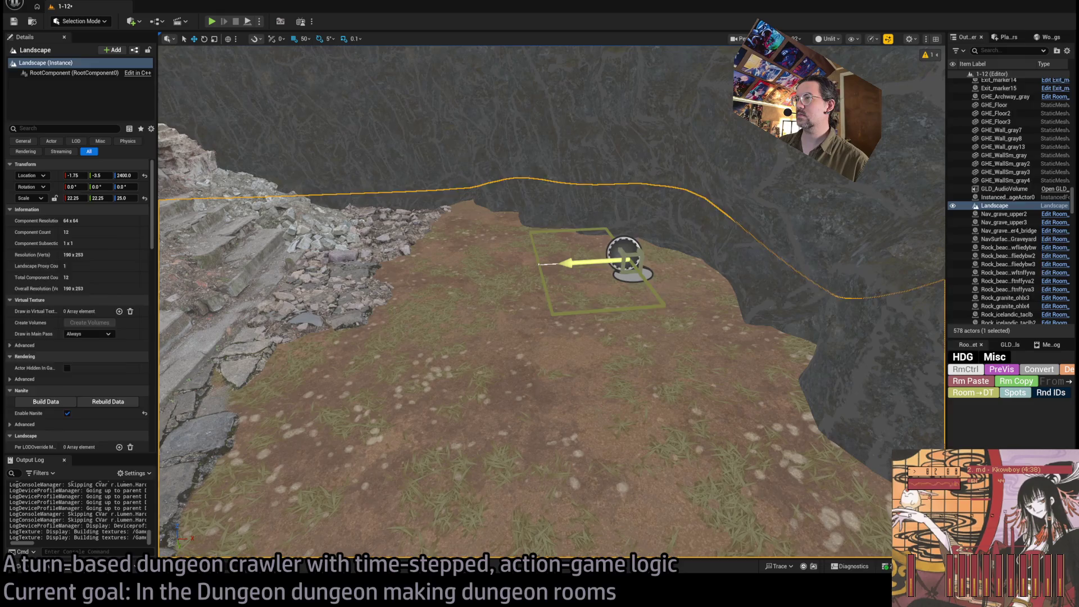
{"action": "left_click", "coordinate": [632, 259]}
{"action": "mouse_move", "coordinate": [631, 256]}
{"action": "left_mouse_down"}
{"action": "mouse_move", "coordinate": [635, 287]}
{"action": "mouse_move", "coordinate": [197, 327]}
{"action": "mouse_move", "coordinate": [222, 329]}
{"action": "left_mouse_up"}
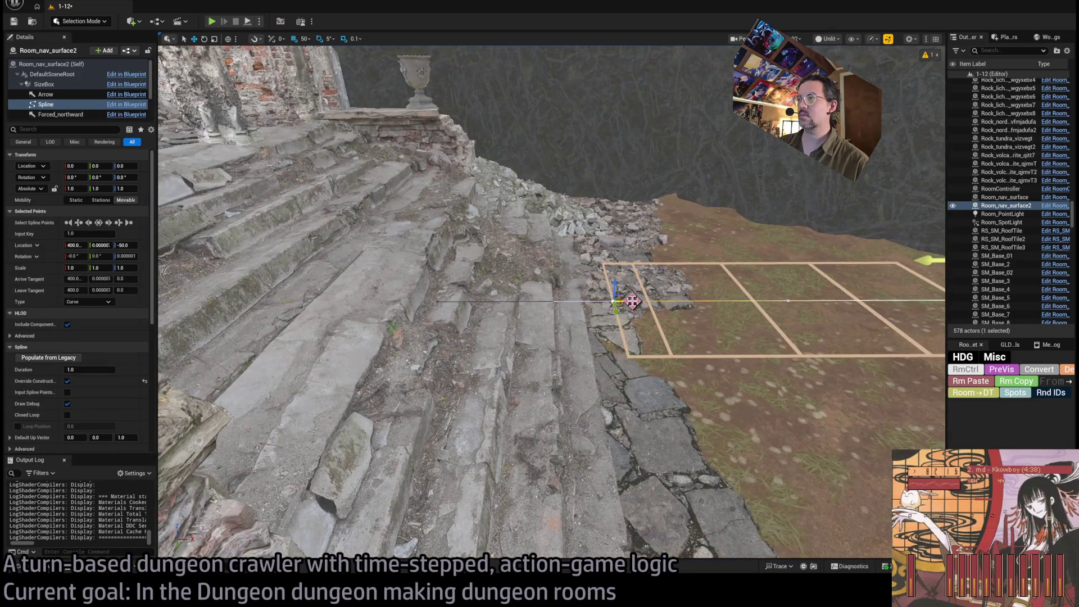
Step: Lower the spline points down the stairs, setting the upper point's Location Z to 110
{"action": "left_click_drag", "start_coordinate": [633, 302], "coordinate": [586, 306]}
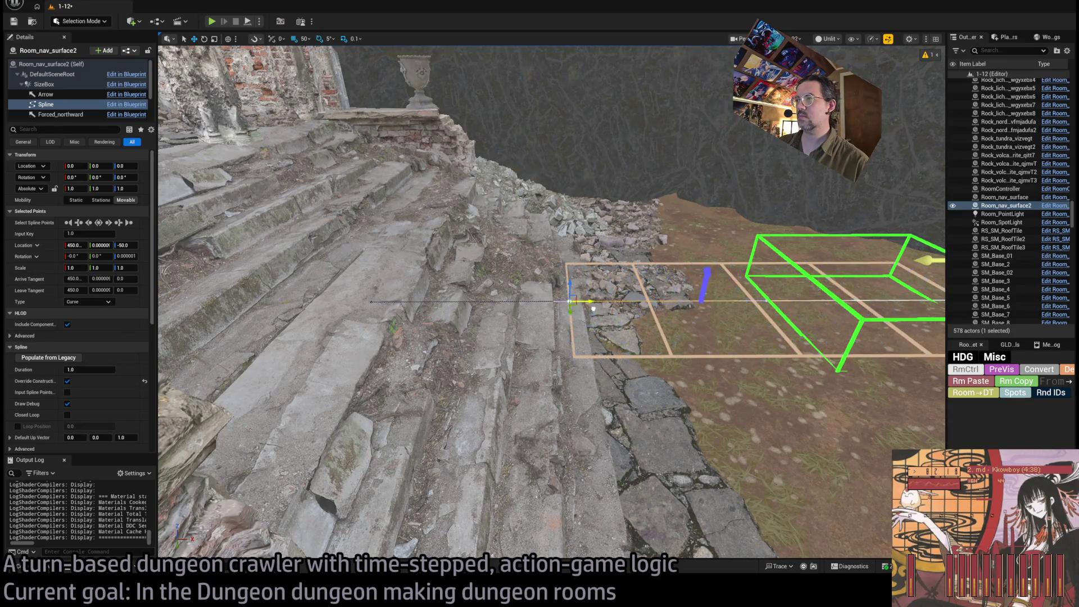
{"action": "key", "text": "ctrl+z"}
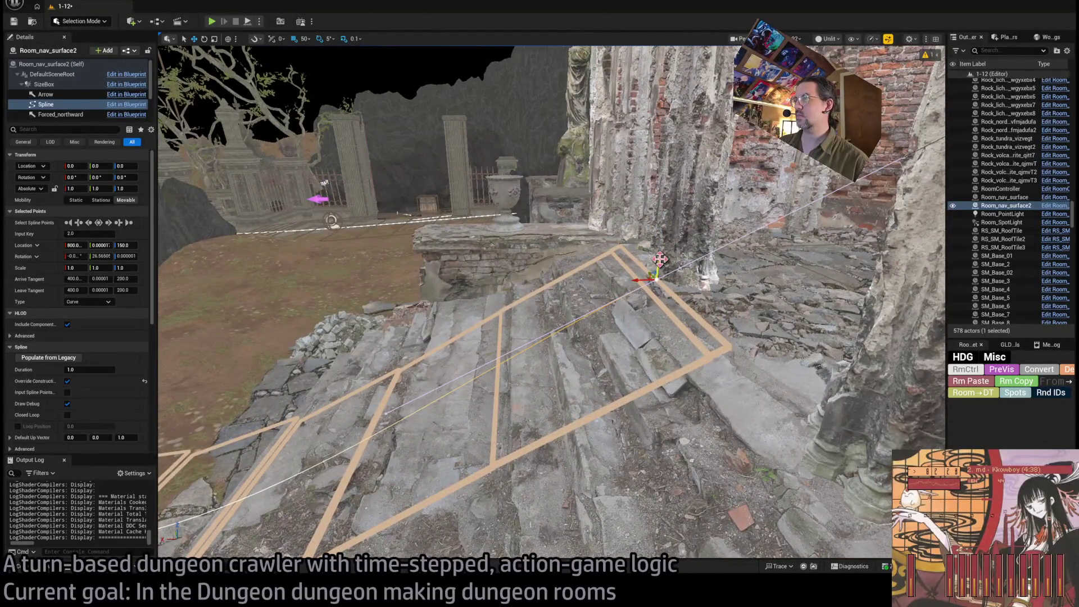
{"action": "left_click_drag", "start_coordinate": [659, 259], "coordinate": [639, 343]}
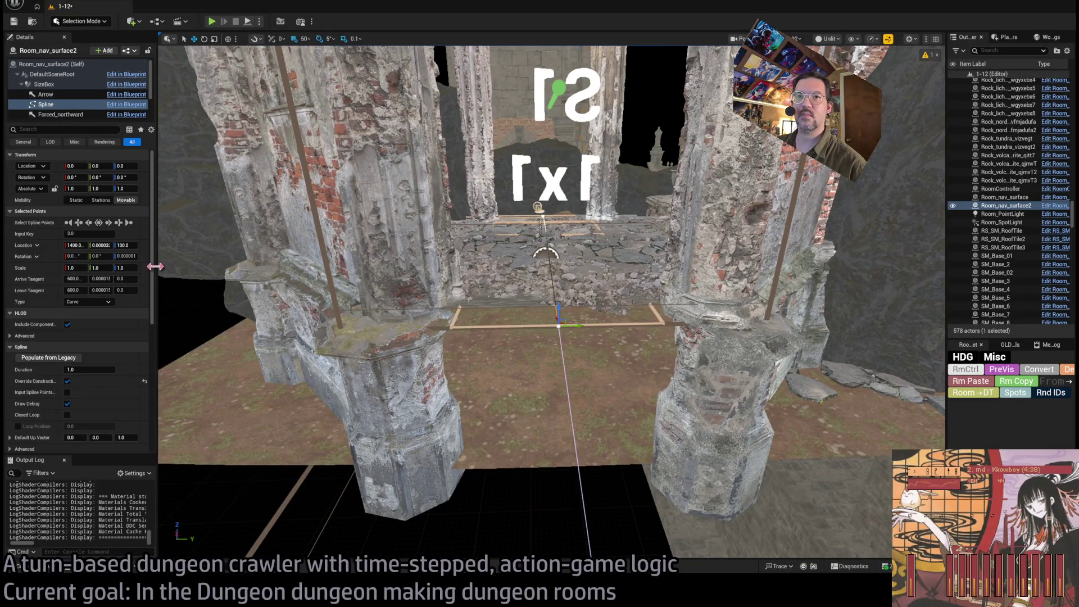
{"action": "left_click", "coordinate": [119, 245]}
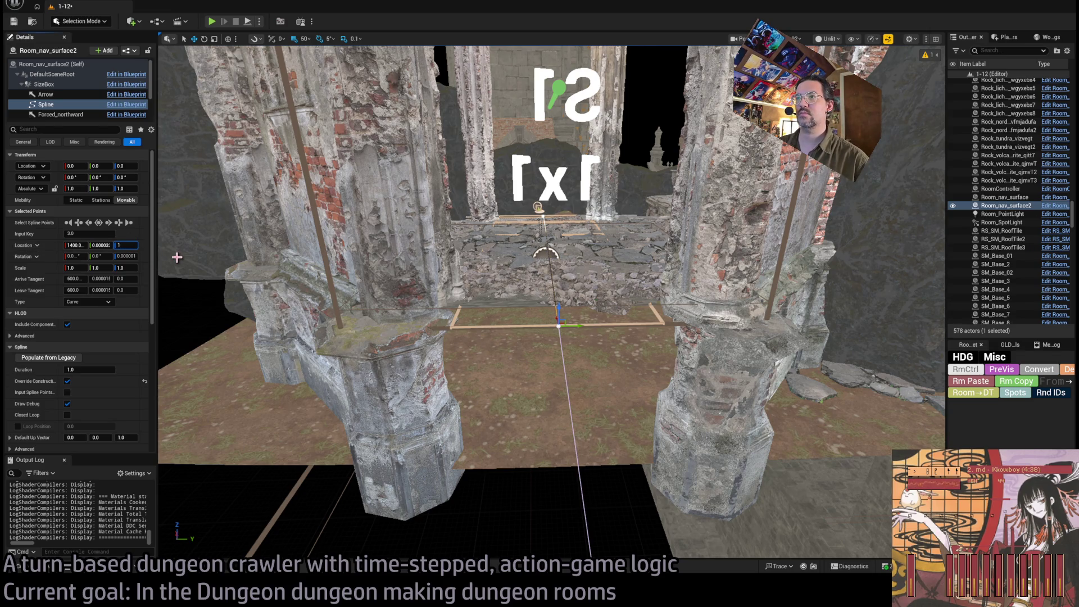
{"action": "type", "text": "10"}
{"action": "key", "text": "Return"}
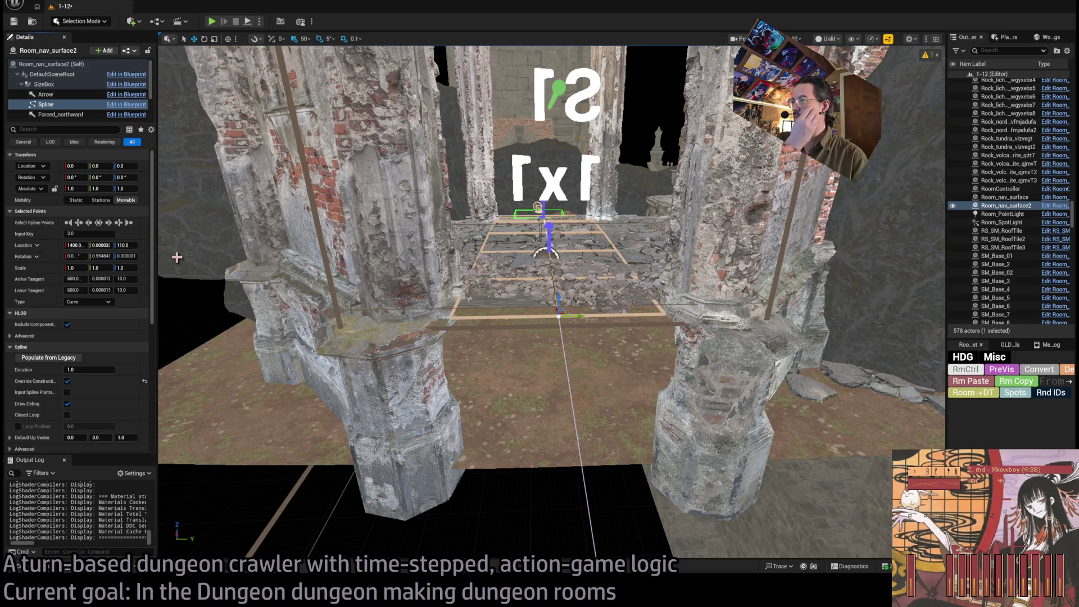
{"action": "left_click_drag", "start_coordinate": [176, 257], "coordinate": [156, 241]}
{"action": "left_click", "coordinate": [53, 63]}
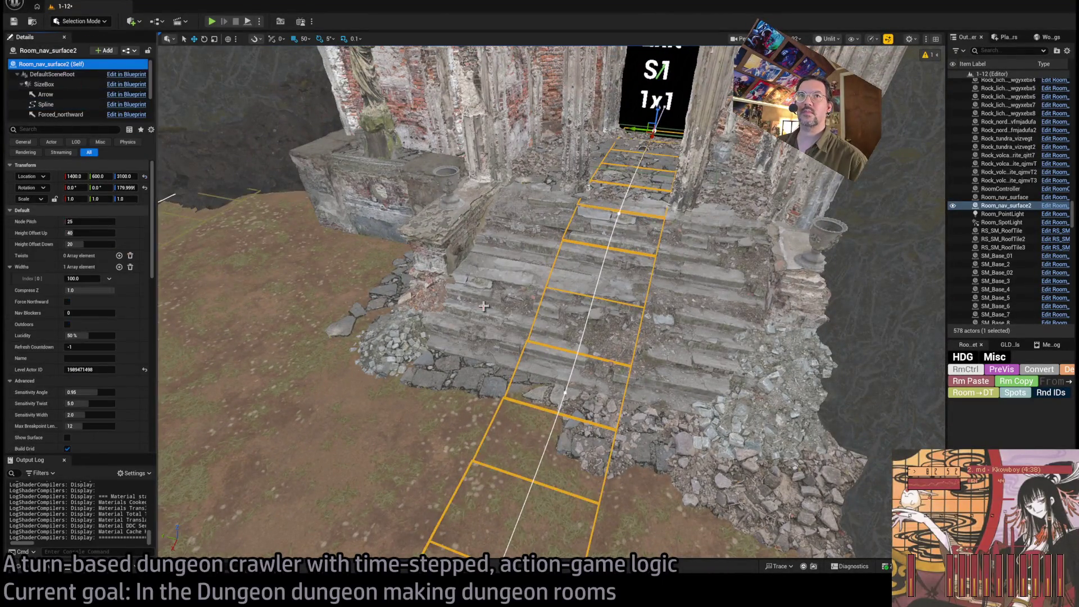
Step: Set Room_nav_surface2's upward height offset to 50 and its width to 350
{"action": "key", "text": "f"}
{"action": "scroll", "coordinate": [614, 320], "scroll_direction": "down", "scroll_amount": 5}
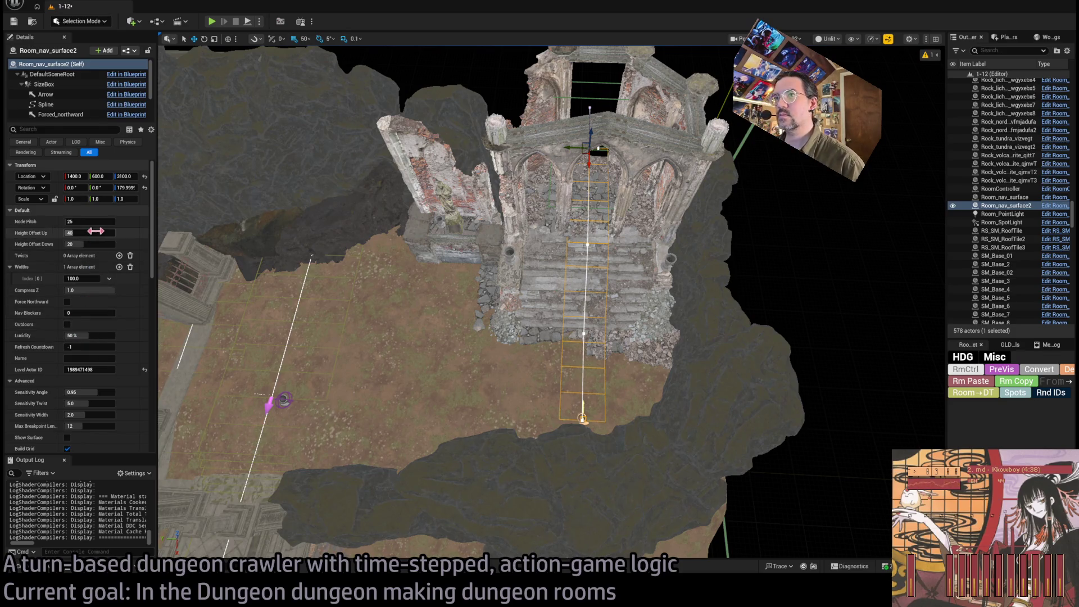
{"action": "key", "text": "Tab"}
{"action": "type", "text": "100"}
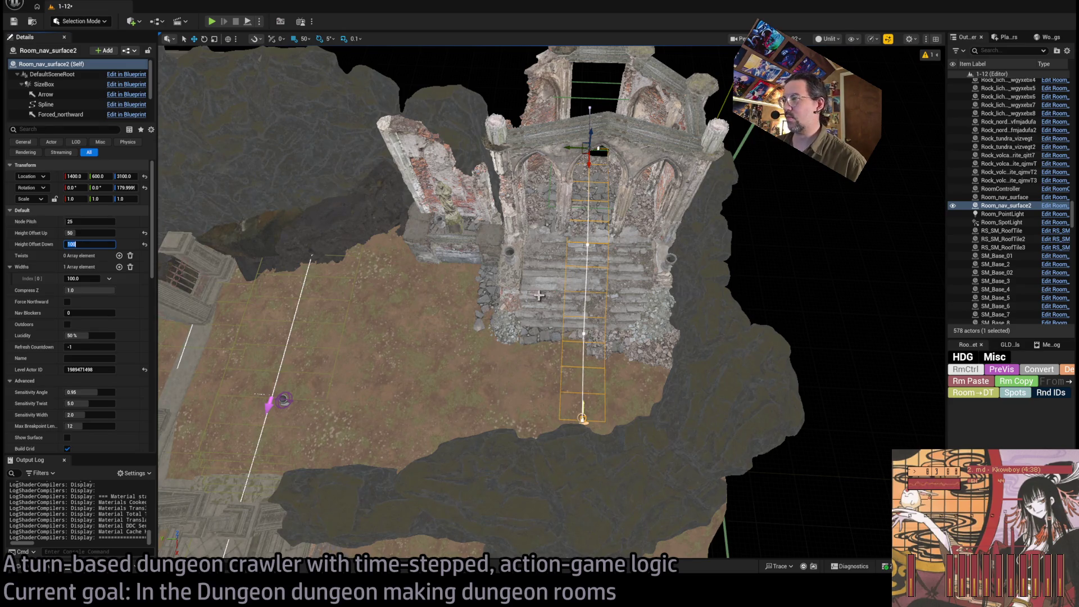
{"action": "left_click_drag", "start_coordinate": [84, 278], "coordinate": [126, 278]}
{"action": "type", "text": "350"}
{"action": "key", "text": "Return"}
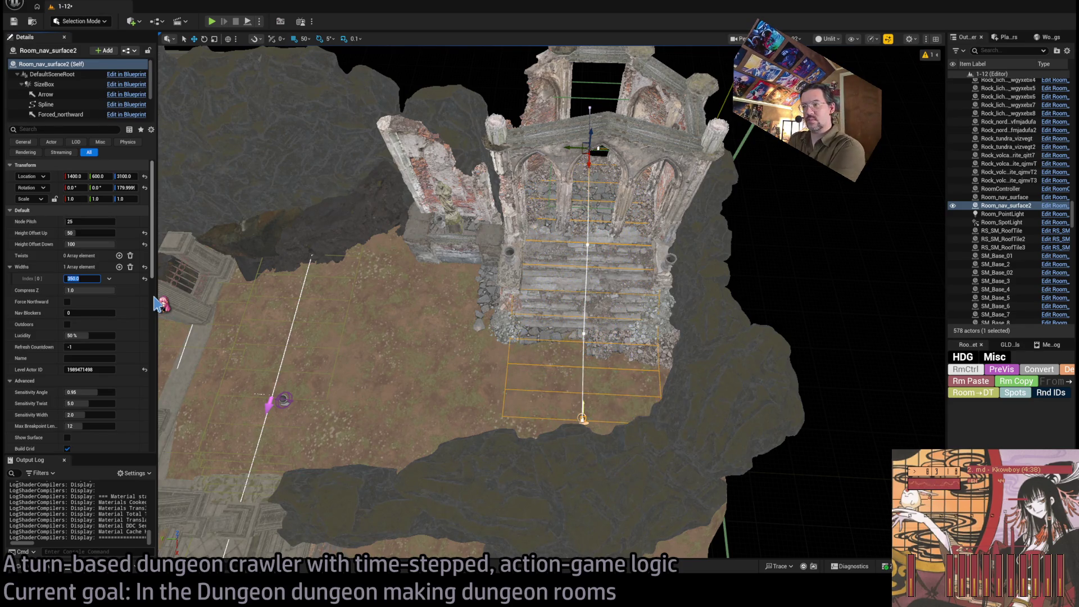
Step: At ground level, select the Spline component and its end point
{"action": "left_click_drag", "start_coordinate": [326, 328], "coordinate": [433, 278]}
{"action": "left_click", "coordinate": [621, 336]}
{"action": "left_click", "coordinate": [646, 333]}
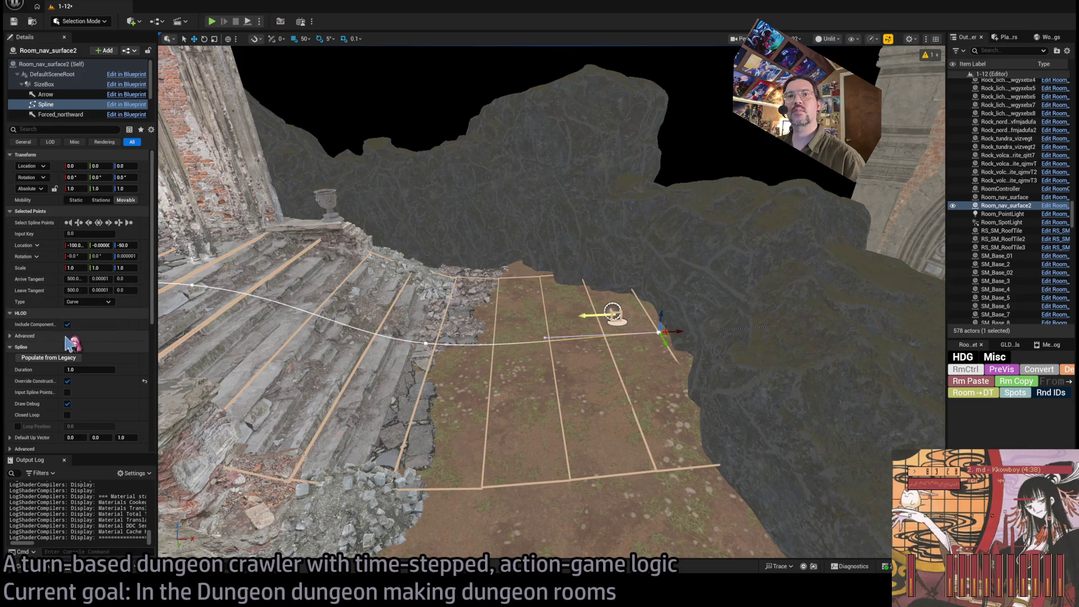
Step: Keep the spline Duration at 1.0, set Compress Z to 0.2, and enable Force Northward
{"action": "left_click", "coordinate": [90, 369]}
{"action": "key", "text": "Return"}
{"action": "scroll", "coordinate": [106, 383], "scroll_direction": "down", "scroll_amount": 5}
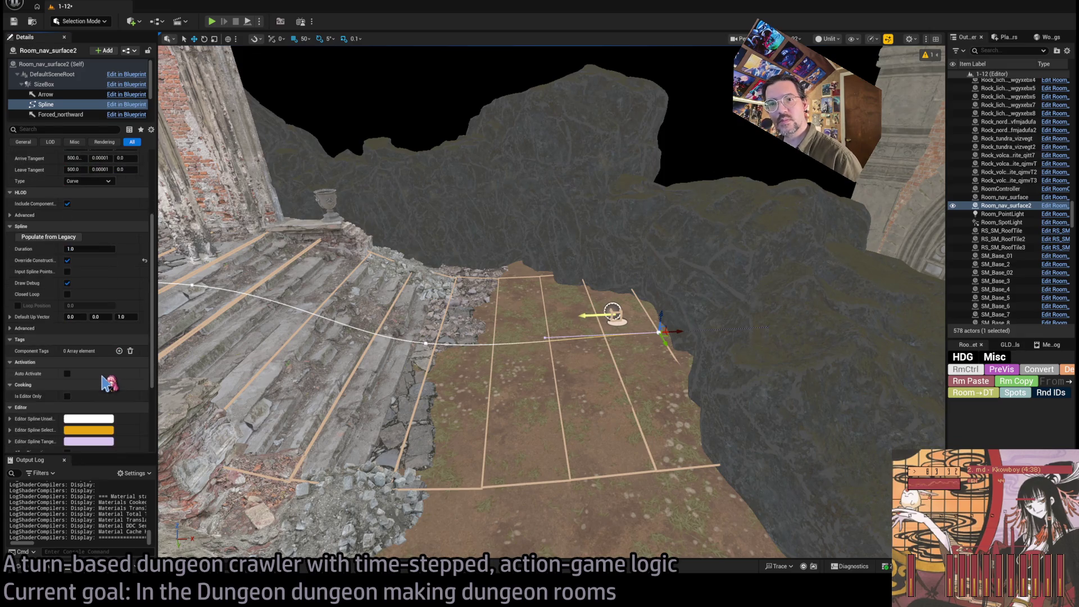
{"action": "left_click", "coordinate": [51, 64]}
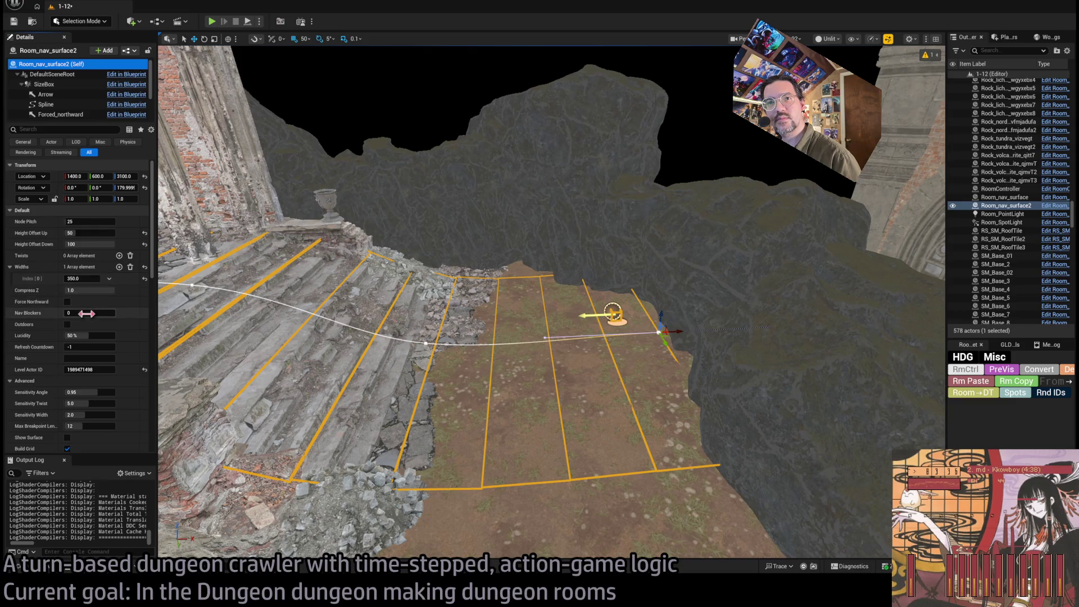
{"action": "left_click", "coordinate": [90, 290]}
{"action": "type", "text": "0.2"}
{"action": "key", "text": "Return"}
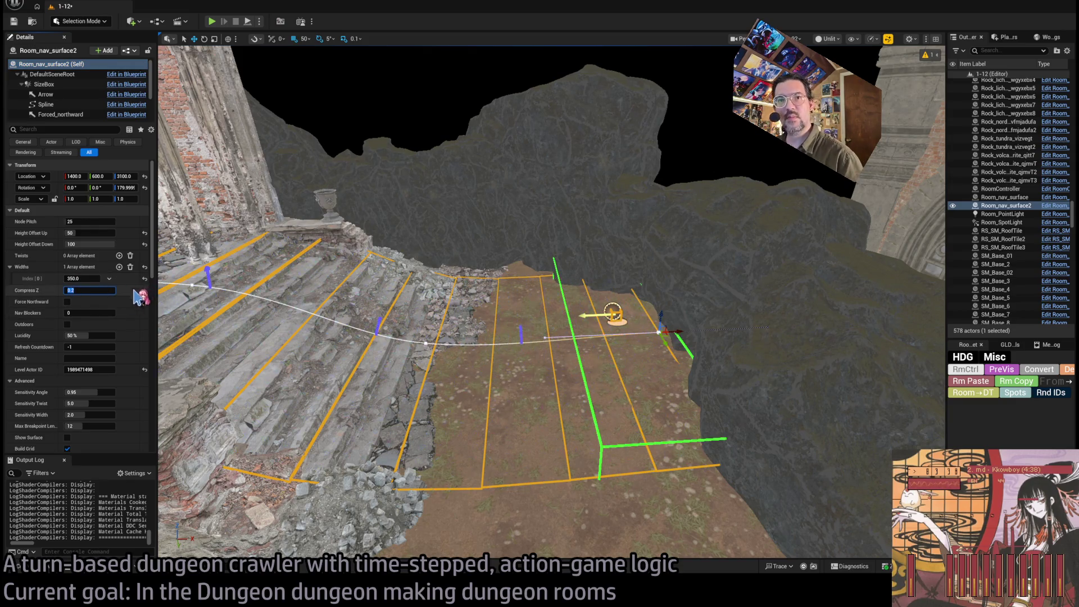
{"action": "left_click", "coordinate": [68, 301]}
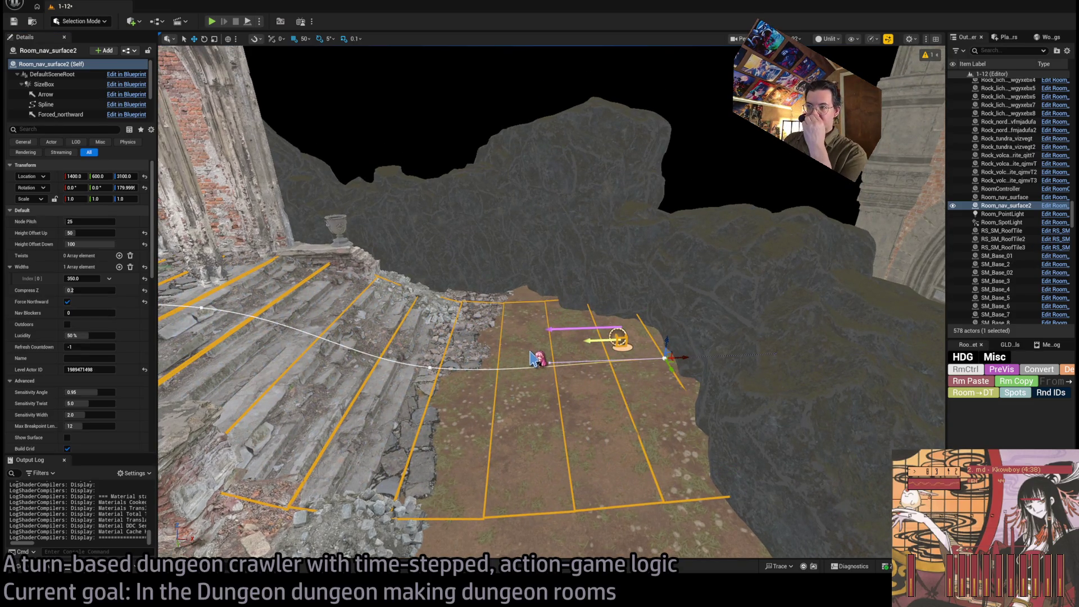
Step: Save the level and select the stone staircase sm_Stairs_02_14
{"action": "key", "text": "ctrl+s"}
{"action": "left_click_drag", "start_coordinate": [511, 341], "coordinate": [549, 320]}
{"action": "left_click", "coordinate": [575, 309]}
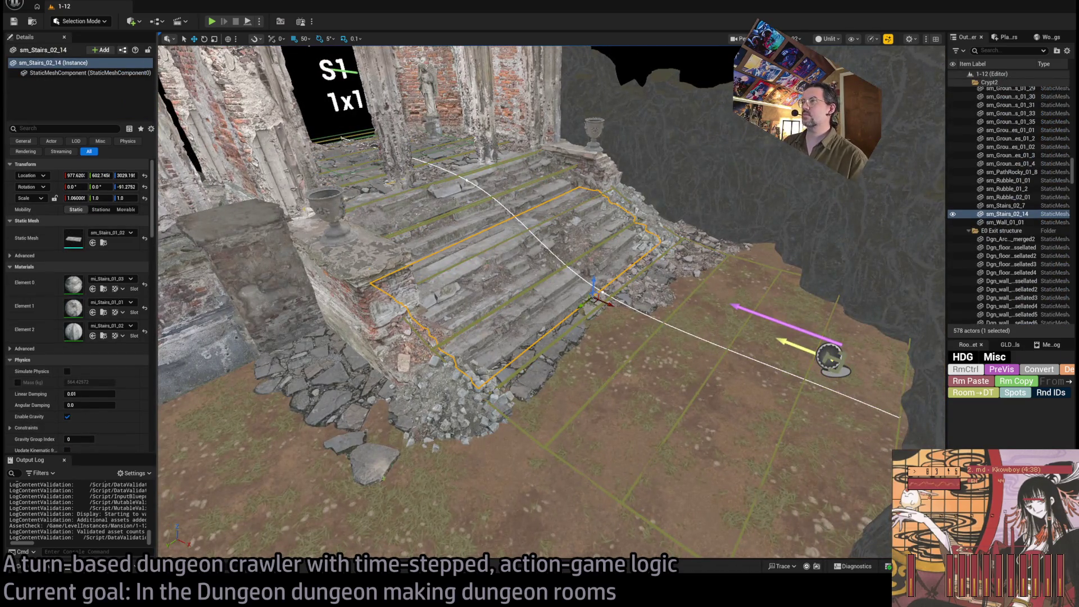
Step: Reselect and frame the staircase sm_Stairs_02_14 after a stray Outliner selection
{"action": "left_click", "coordinate": [585, 180]}
{"action": "scroll", "coordinate": [1018, 198], "scroll_direction": "up", "scroll_amount": 5}
{"action": "scroll", "coordinate": [1020, 202], "scroll_direction": "up", "scroll_amount": 5}
{"action": "left_click", "coordinate": [995, 242], "text": "shift"}
{"action": "left_click", "coordinate": [1044, 370]}
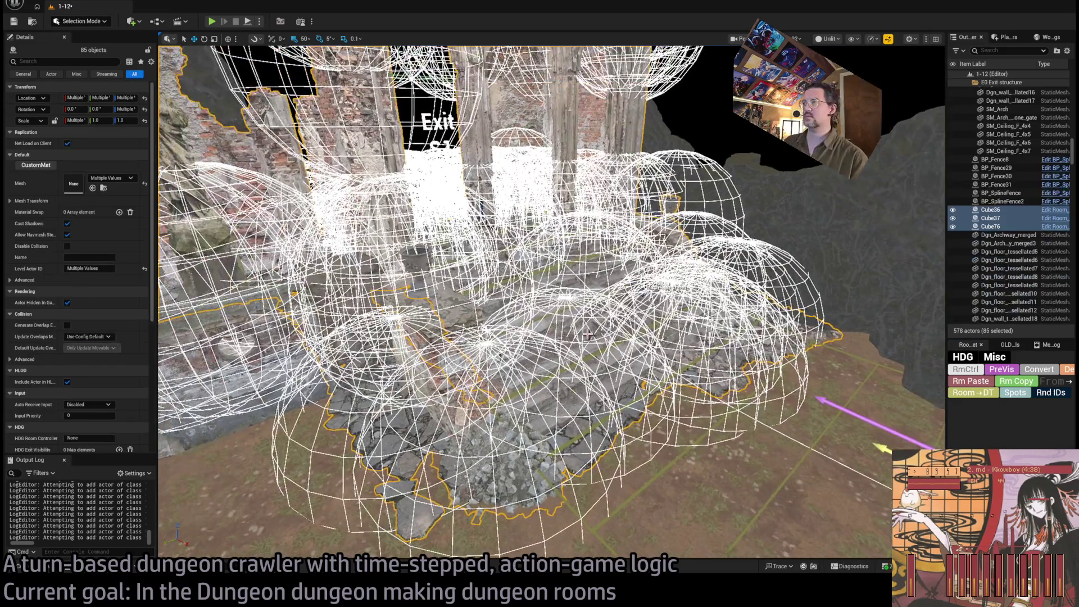
{"action": "left_click", "coordinate": [587, 333]}
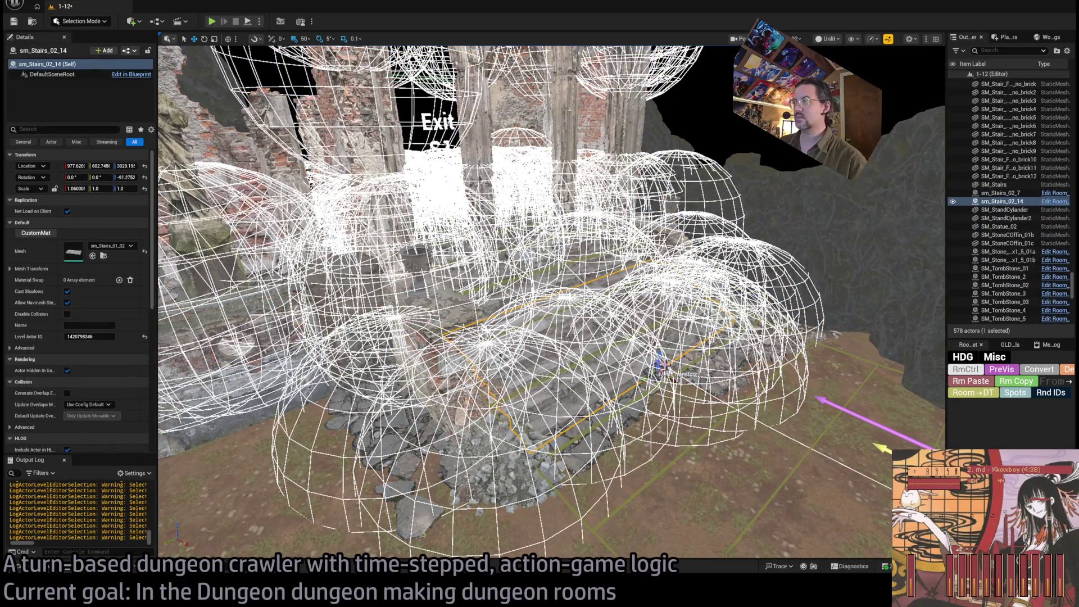
{"action": "key", "text": "f"}
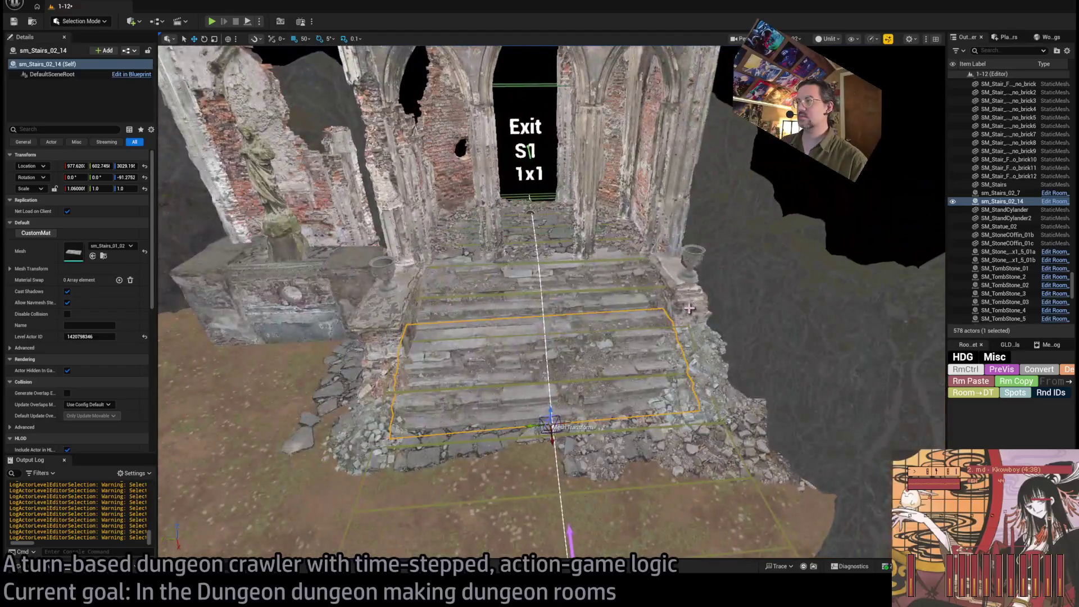
Step: Add the stair walls, columns, arch pillars, statue, urn pedestal and holed brick wall to the selection
{"action": "left_click", "coordinate": [688, 308]}
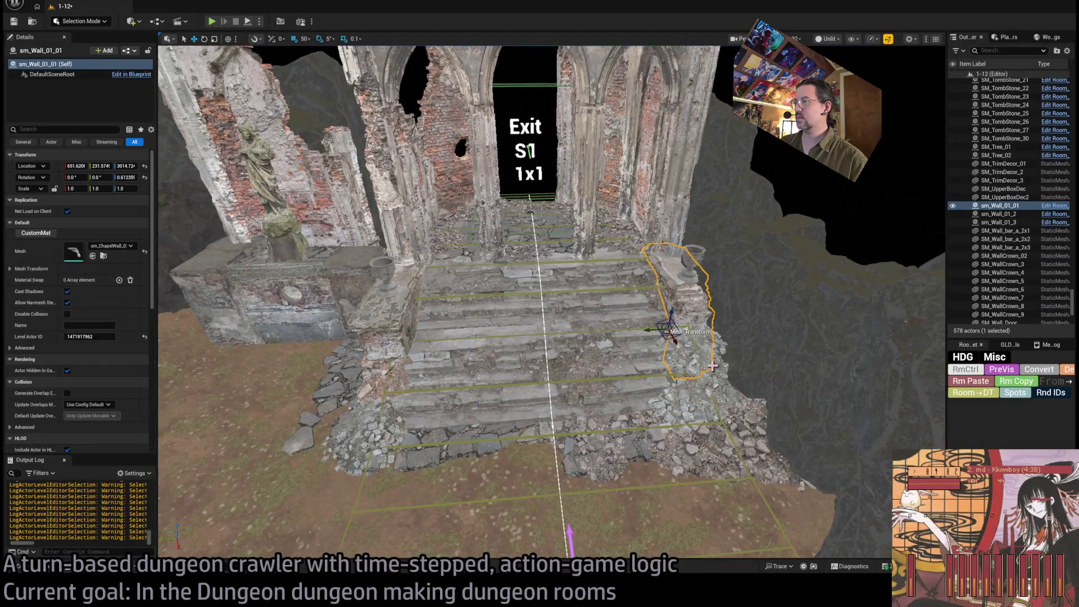
{"action": "left_click", "coordinate": [386, 330], "text": "ctrl"}
{"action": "left_click", "coordinate": [408, 243], "text": "ctrl"}
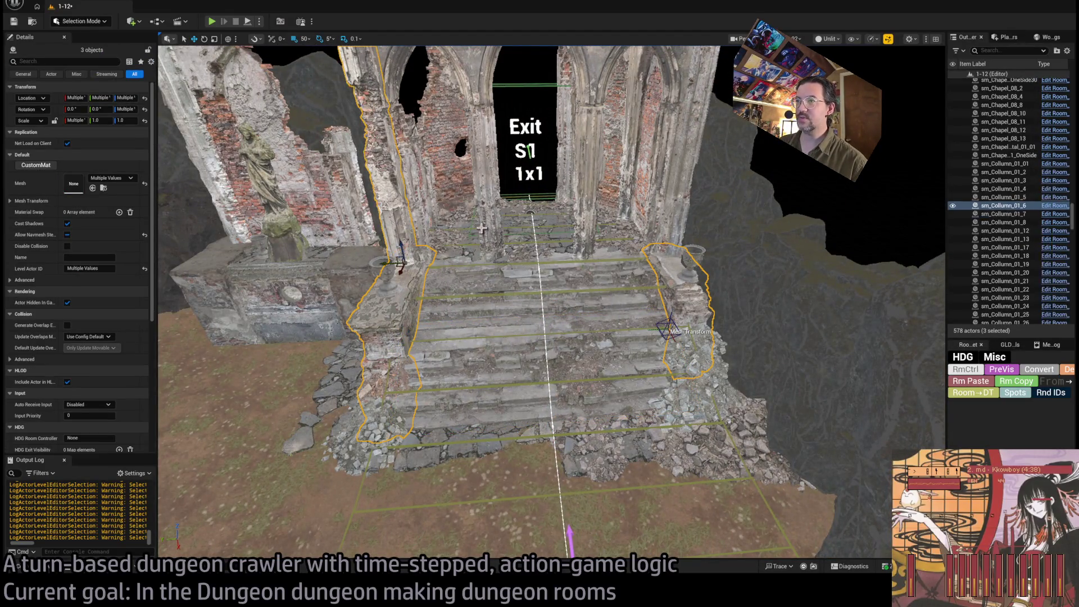
{"action": "left_click", "coordinate": [494, 222], "text": "ctrl"}
{"action": "left_click", "coordinate": [588, 195], "text": "ctrl"}
{"action": "left_click", "coordinate": [689, 201], "text": "ctrl"}
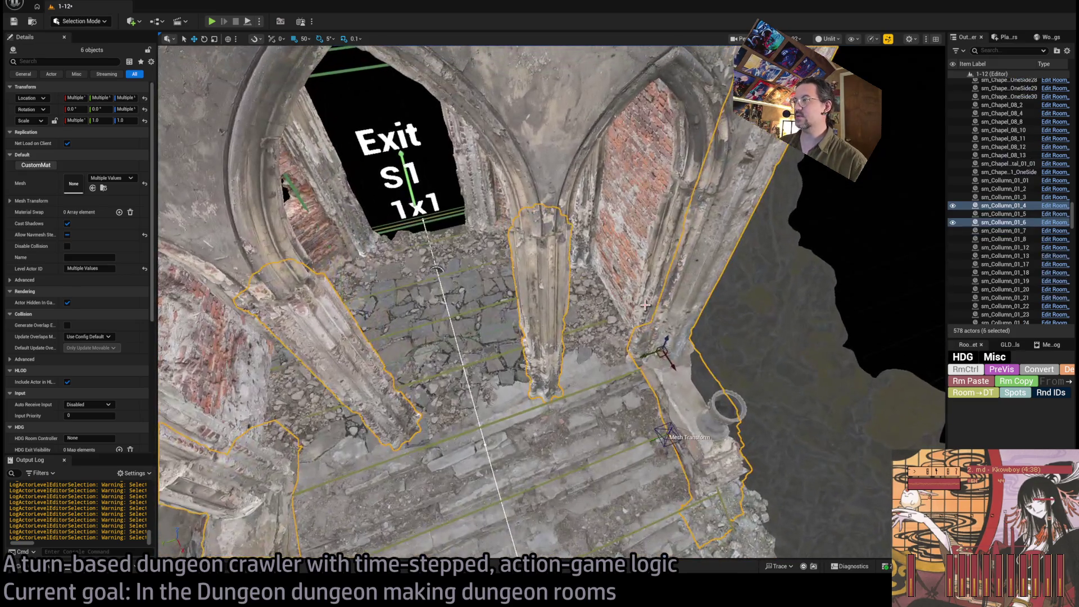
{"action": "left_click", "coordinate": [624, 250], "text": "ctrl"}
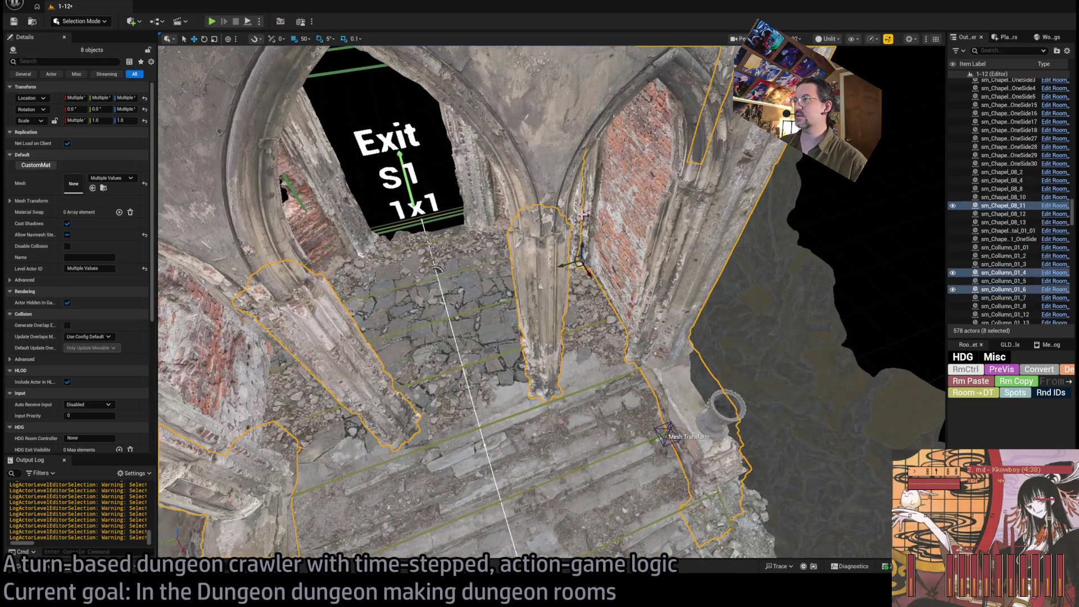
{"action": "left_click", "coordinate": [598, 227], "text": "ctrl"}
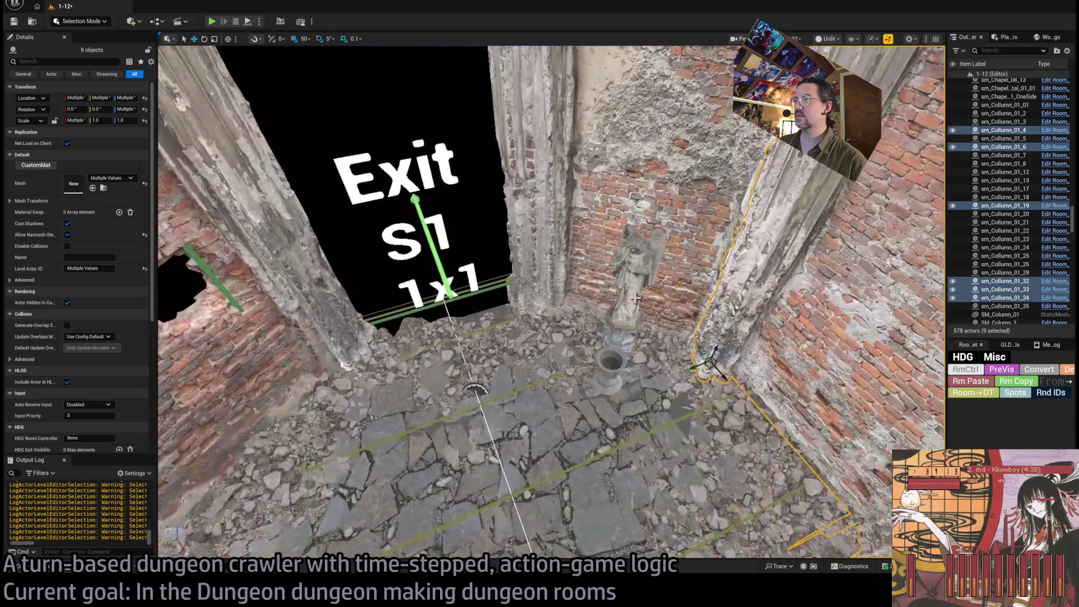
{"action": "left_click", "coordinate": [630, 303], "text": "ctrl"}
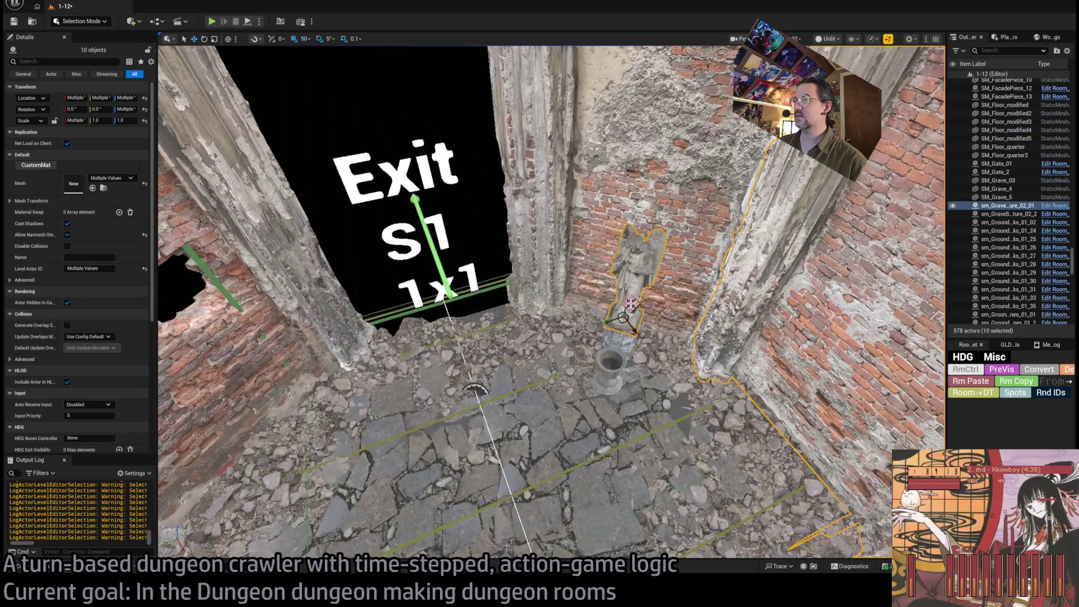
{"action": "left_click", "coordinate": [620, 335], "text": "ctrl"}
{"action": "left_click", "coordinate": [554, 232], "text": "ctrl"}
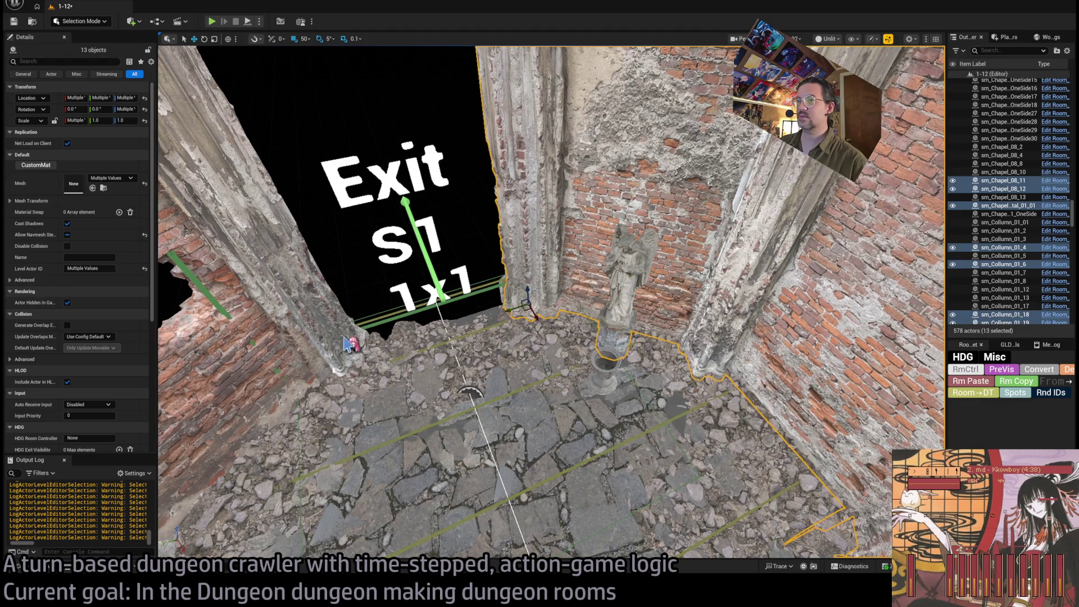
{"action": "left_click", "coordinate": [348, 326], "text": "ctrl"}
{"action": "left_click", "coordinate": [450, 363], "text": "ctrl"}
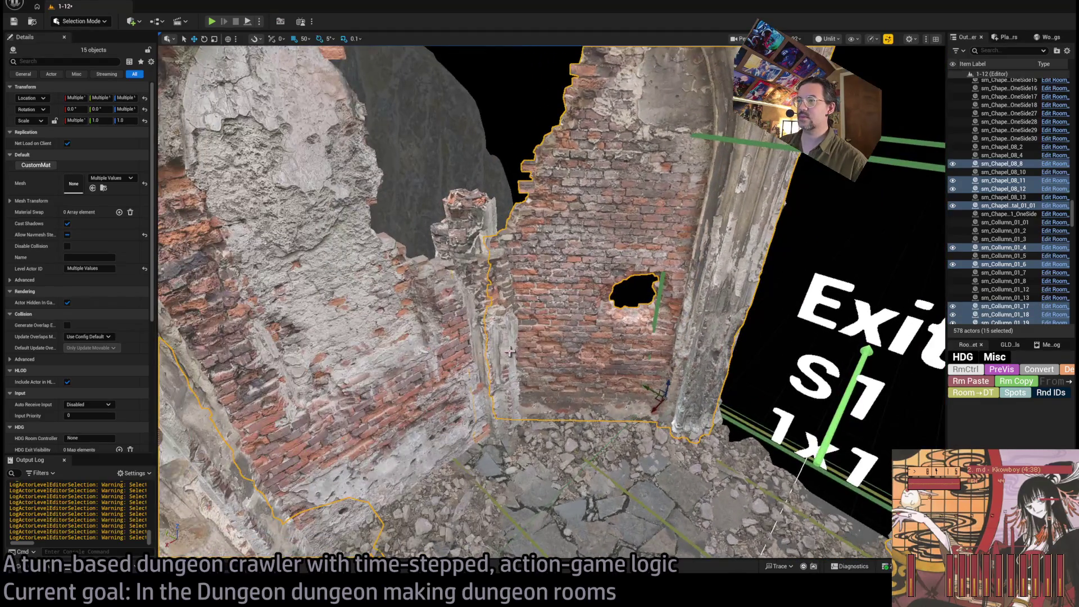
{"action": "left_click", "coordinate": [512, 360], "text": "ctrl"}
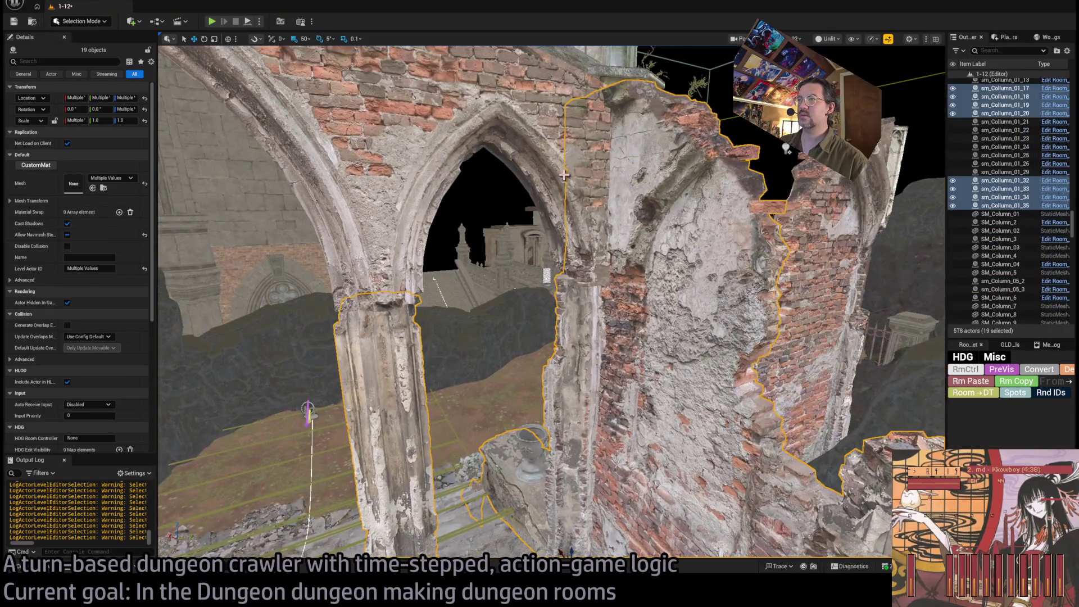
Step: Add the gothic arch, upper gable wall and left wall section, reaching 23 objects
{"action": "left_click", "coordinate": [892, 168], "text": "ctrl"}
{"action": "key", "text": "f"}
{"action": "left_click", "coordinate": [371, 128], "text": "ctrl"}
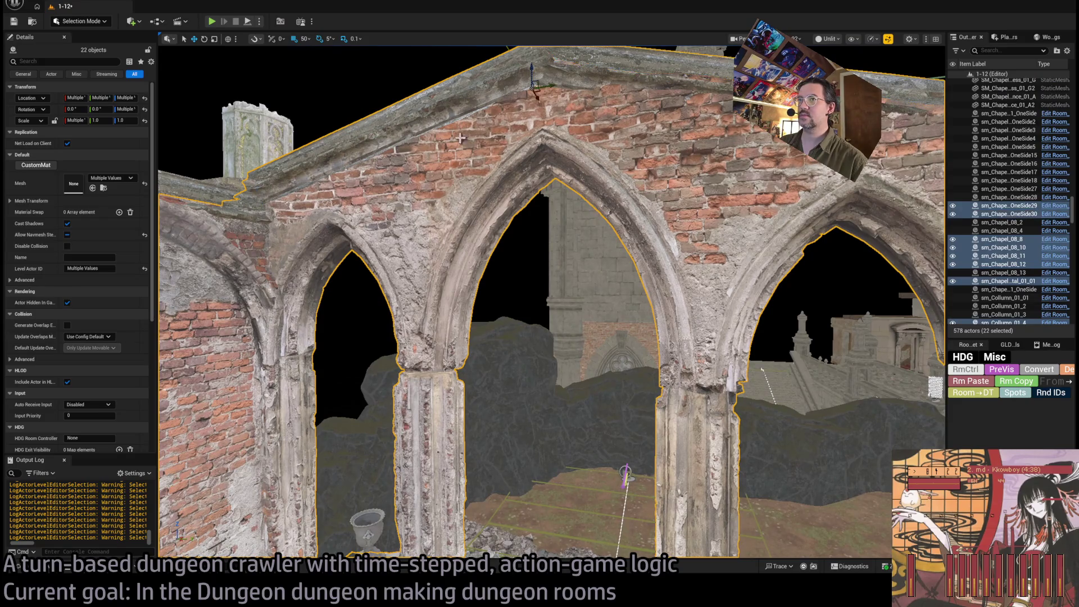
{"action": "left_click", "coordinate": [209, 190], "text": "ctrl"}
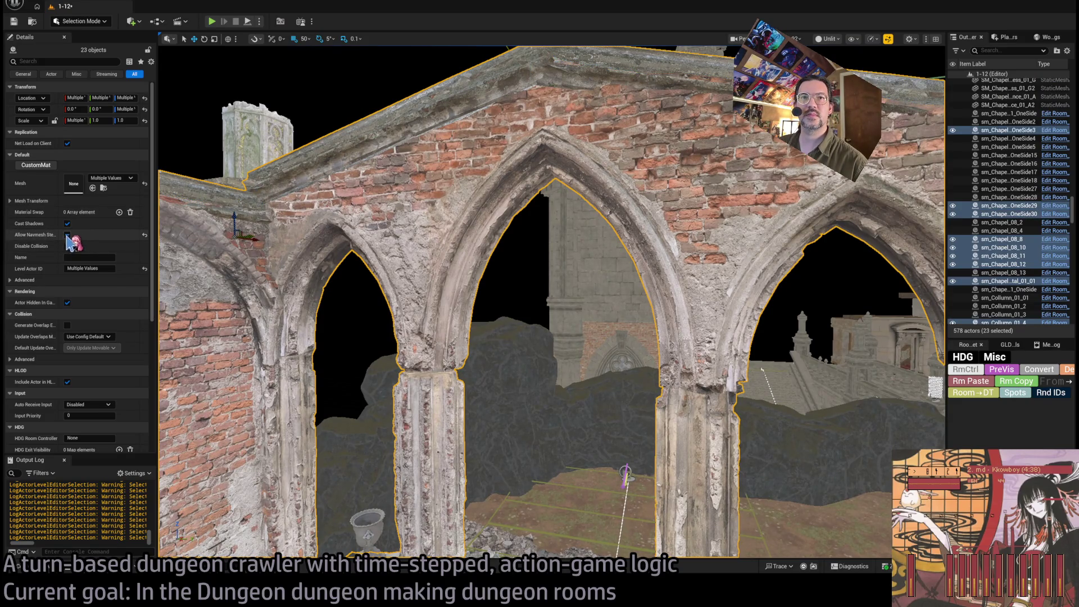
{"action": "mouse_move", "coordinate": [236, 264]}
{"action": "left_mouse_down"}
{"action": "mouse_move", "coordinate": [292, 236]}
{"action": "mouse_move", "coordinate": [421, 208]}
{"action": "left_mouse_up"}
{"action": "left_click", "coordinate": [603, 316]}
{"action": "left_click_drag", "start_coordinate": [394, 337], "coordinate": [370, 382]}
{"action": "mouse_move", "coordinate": [352, 214]}
{"action": "left_mouse_down"}
{"action": "mouse_move", "coordinate": [352, 203]}
{"action": "mouse_move", "coordinate": [352, 214]}
{"action": "left_mouse_up"}
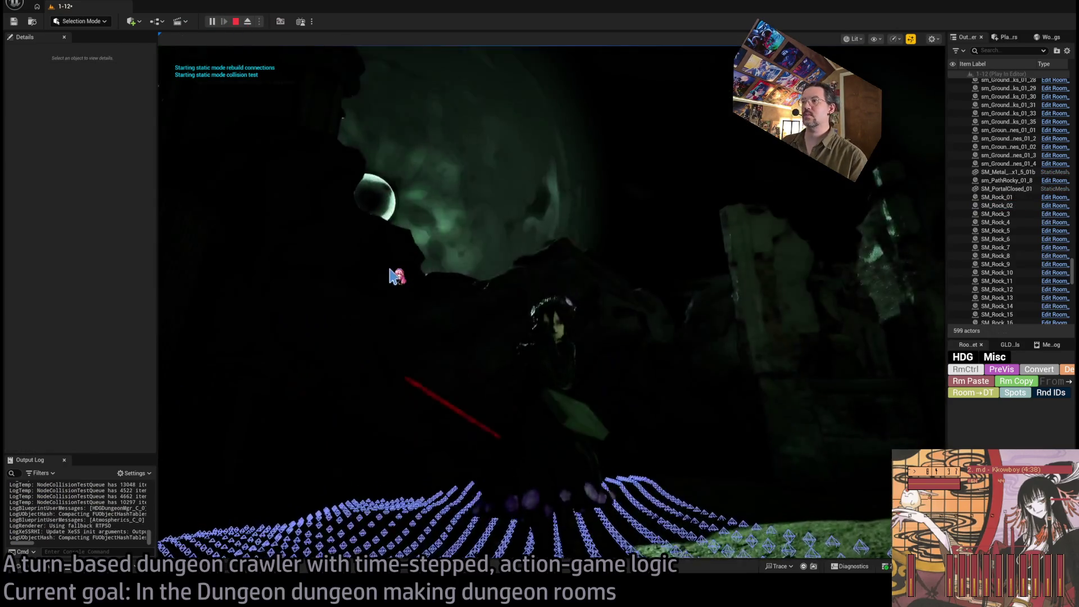
{"action": "key", "text": "Escape"}
{"action": "left_click_drag", "start_coordinate": [435, 296], "coordinate": [551, 314]}
{"action": "left_click", "coordinate": [554, 316]}
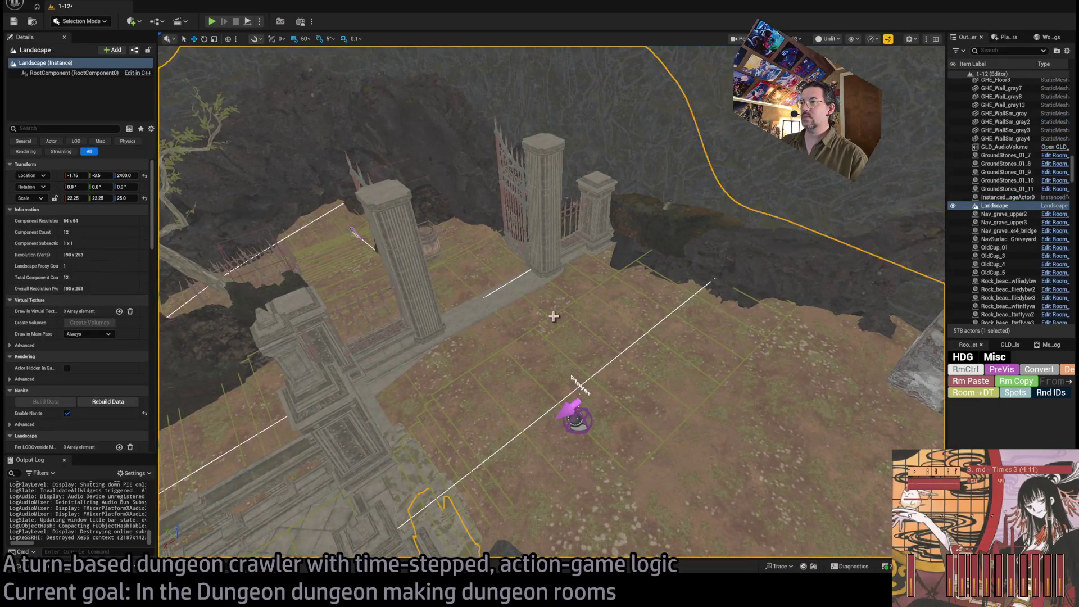
Step: Rename Room_nav_surface2 to Nav_grave_upper6 using Nav_grave_upper3's copied name
{"action": "key", "text": "f"}
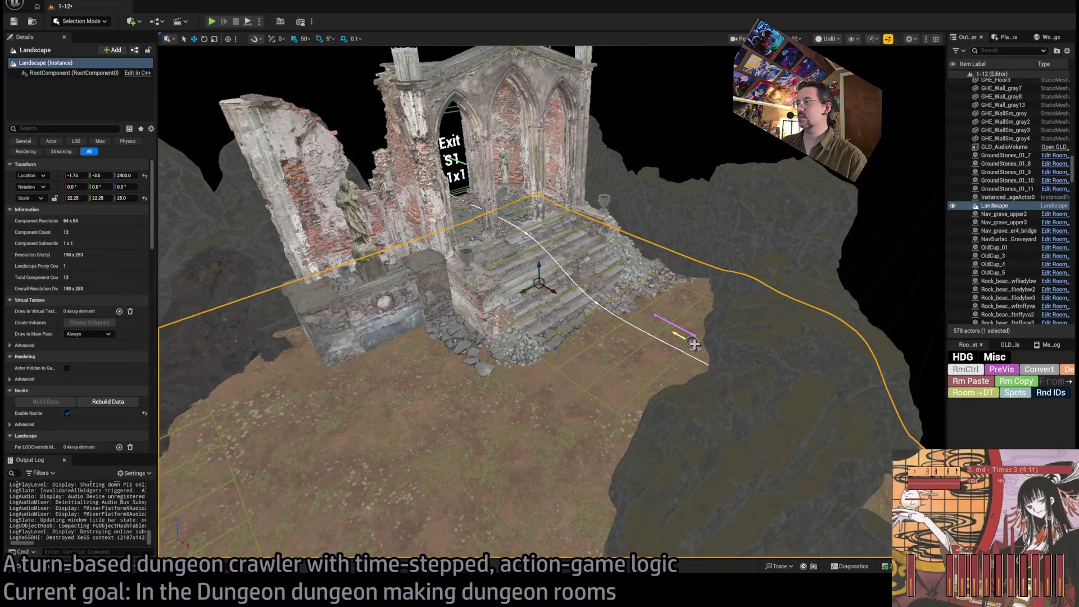
{"action": "left_click", "coordinate": [694, 343]}
{"action": "key", "text": "f"}
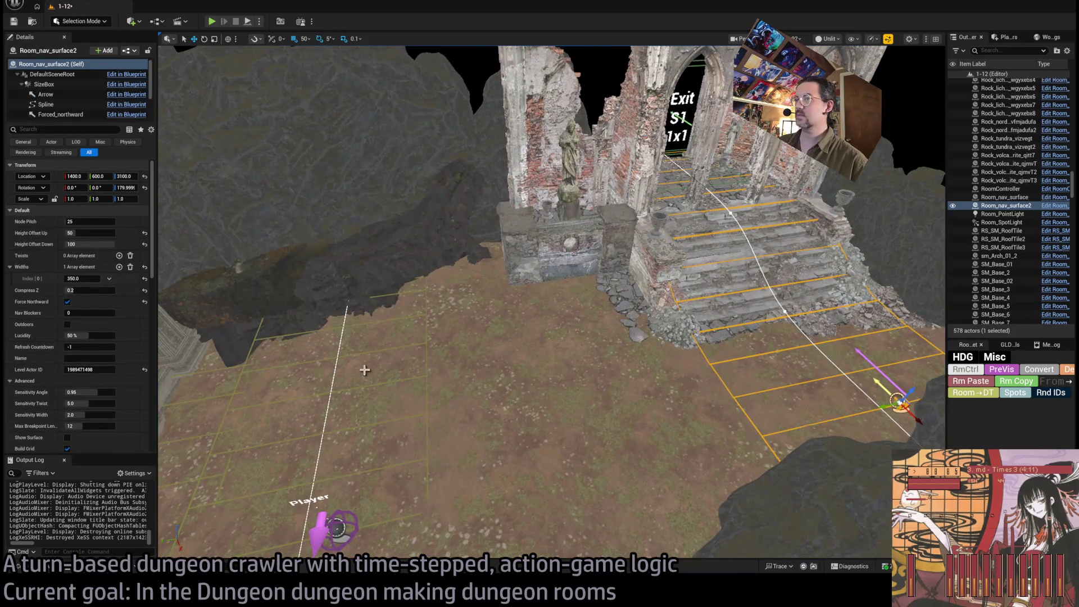
{"action": "left_click", "coordinate": [421, 343]}
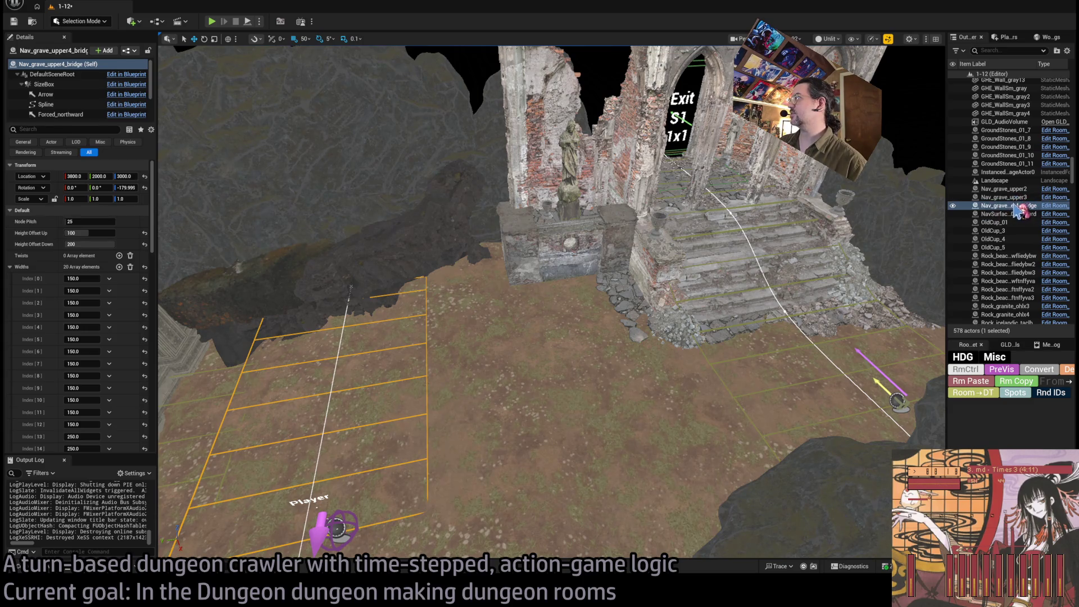
{"action": "left_click", "coordinate": [1023, 198]}
{"action": "key", "text": "F2"}
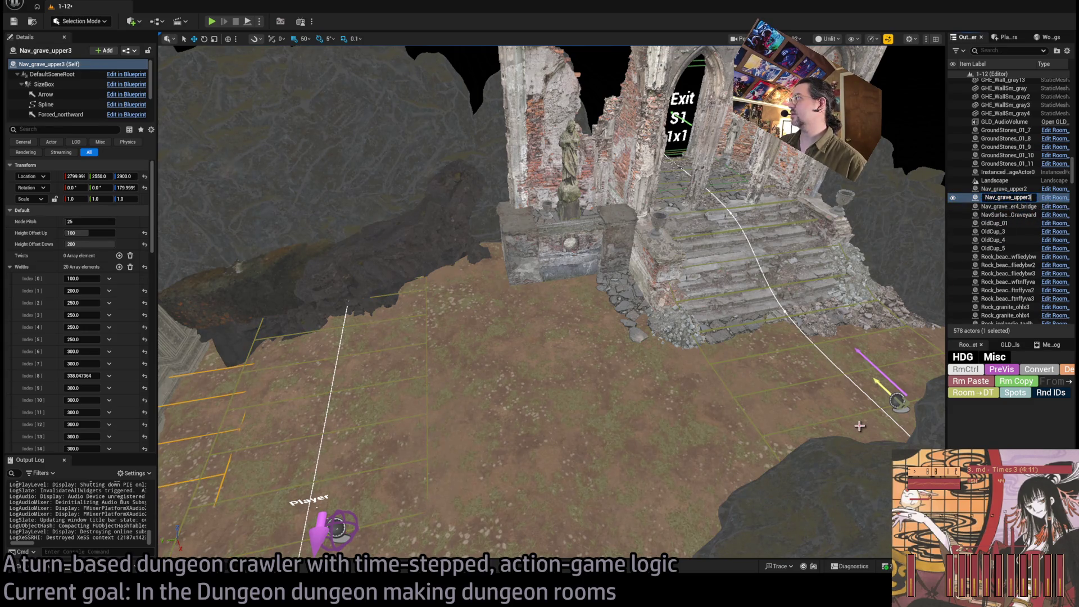
{"action": "left_click", "coordinate": [896, 402]}
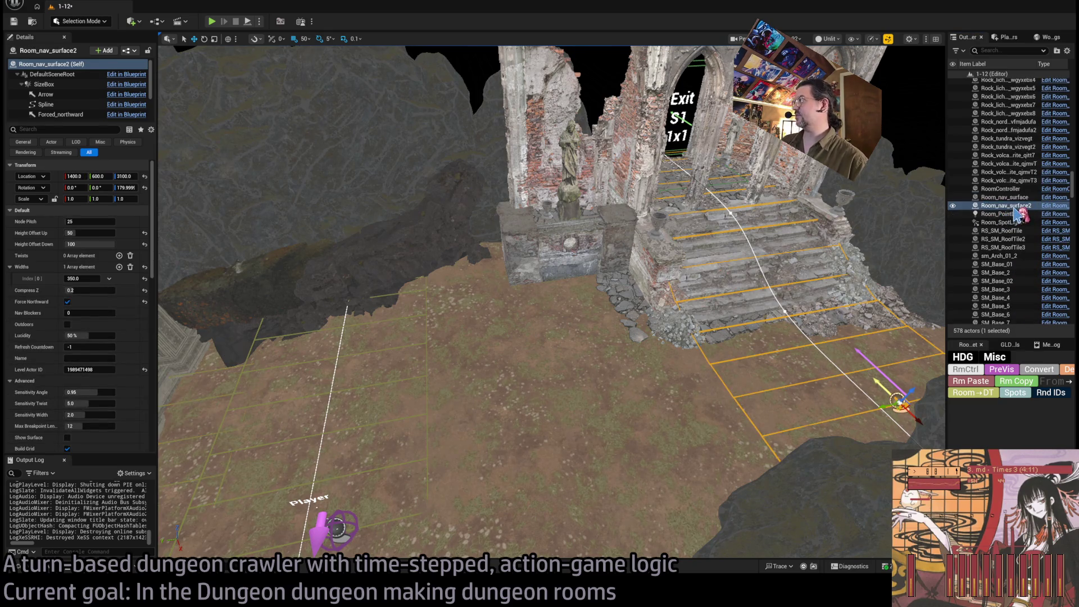
{"action": "key", "text": "F2"}
{"action": "type", "text": "Nav_grave_upper3"}
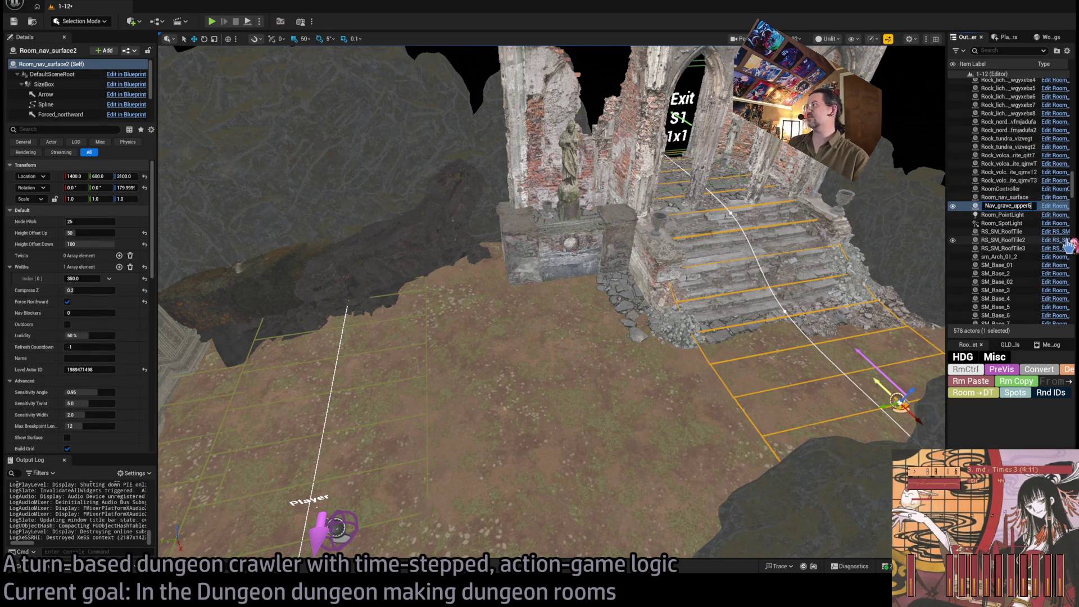
{"action": "key", "text": "Return"}
Step: Rename Room_nav_surface to Nav_grave_upper1
{"action": "left_click", "coordinate": [1002, 206]}
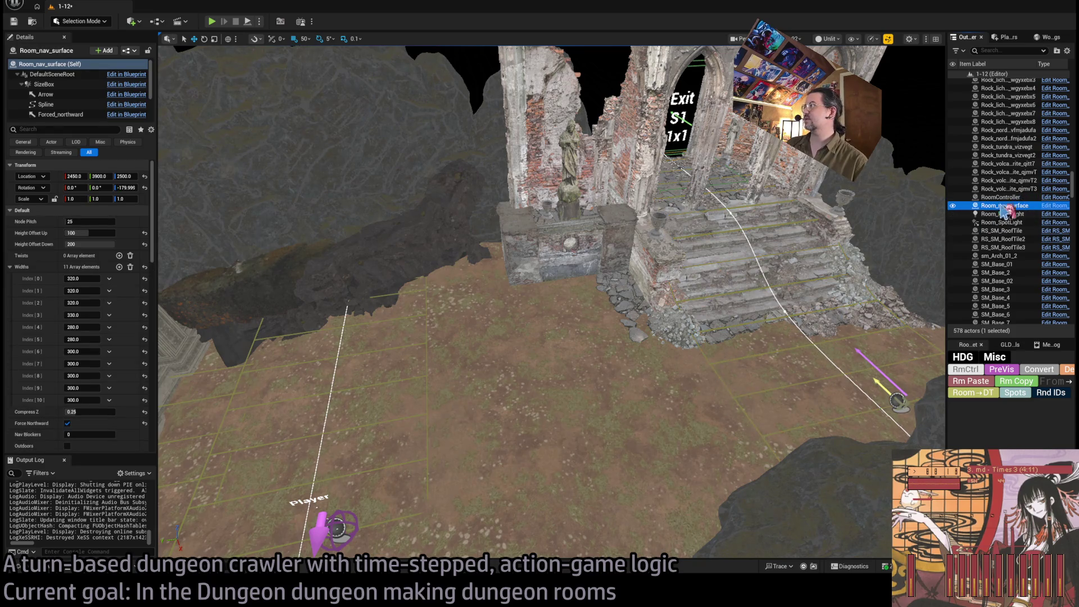
{"action": "key", "text": "f"}
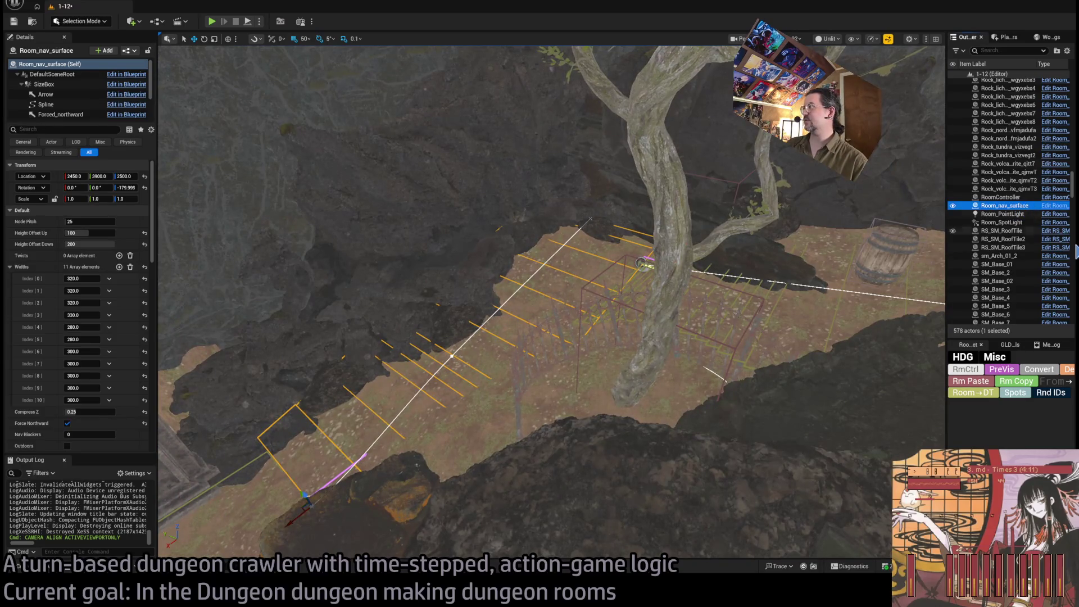
{"action": "key", "text": "F2"}
{"action": "type", "text": "Nav_grave_upper3"}
{"action": "type", "text": "1"}
{"action": "key", "text": "Return"}
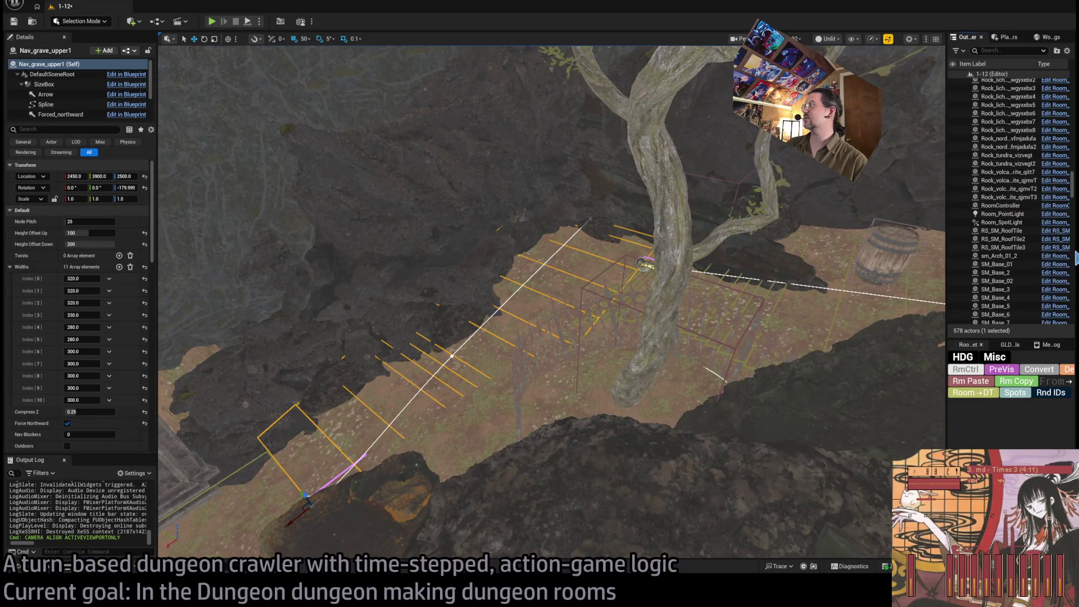
Step: Jump to the Nav_grave_upper6 stairs room and show the Room_actors assets
{"action": "scroll", "coordinate": [1023, 240], "scroll_direction": "up", "scroll_amount": 15}
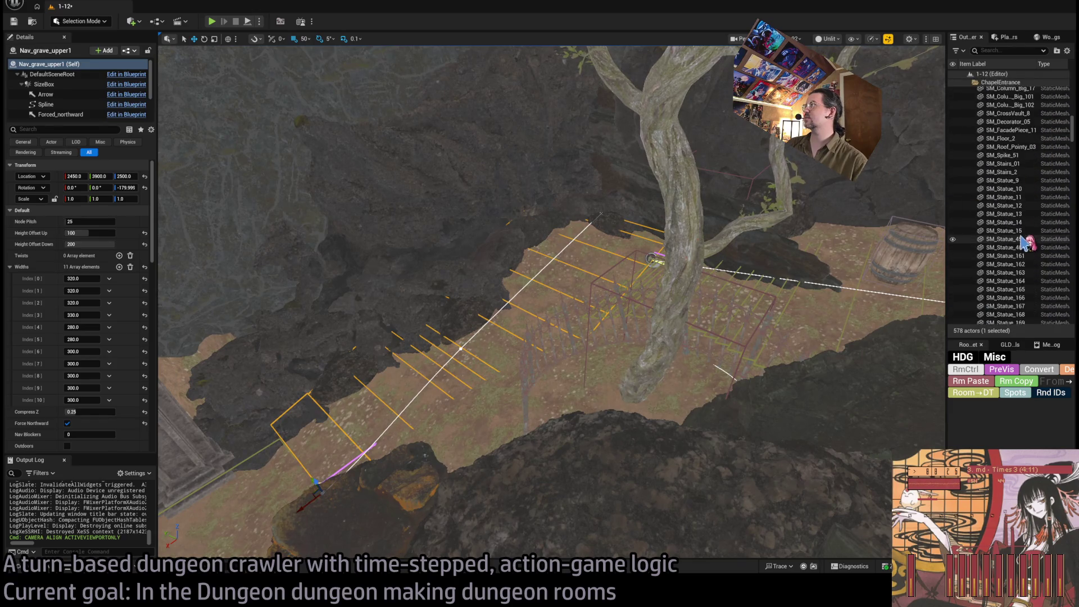
{"action": "scroll", "coordinate": [1022, 240], "scroll_direction": "down", "scroll_amount": 10}
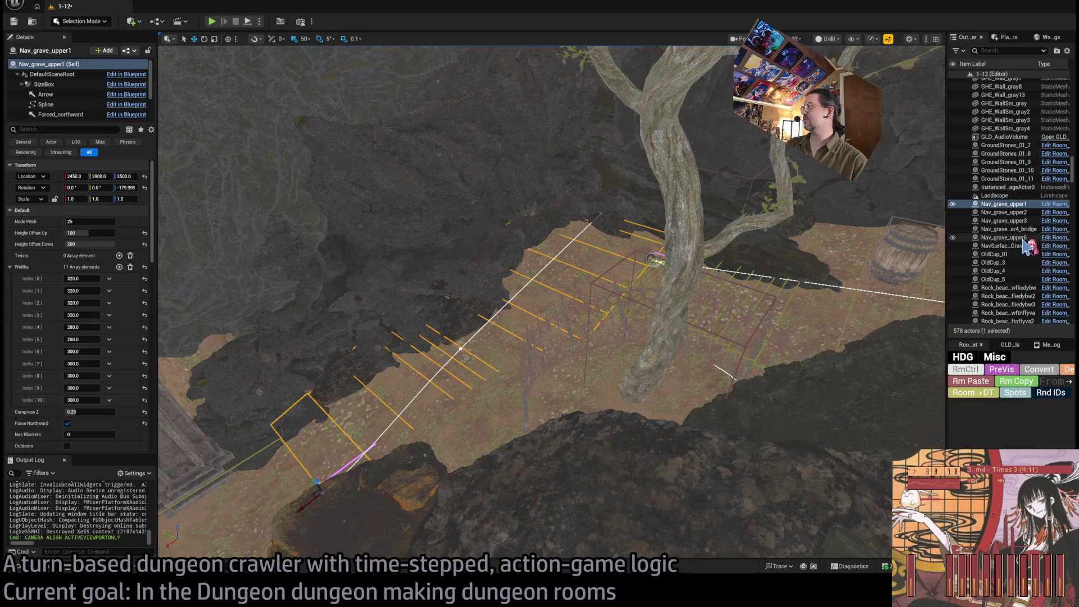
{"action": "double_click", "coordinate": [1005, 237]}
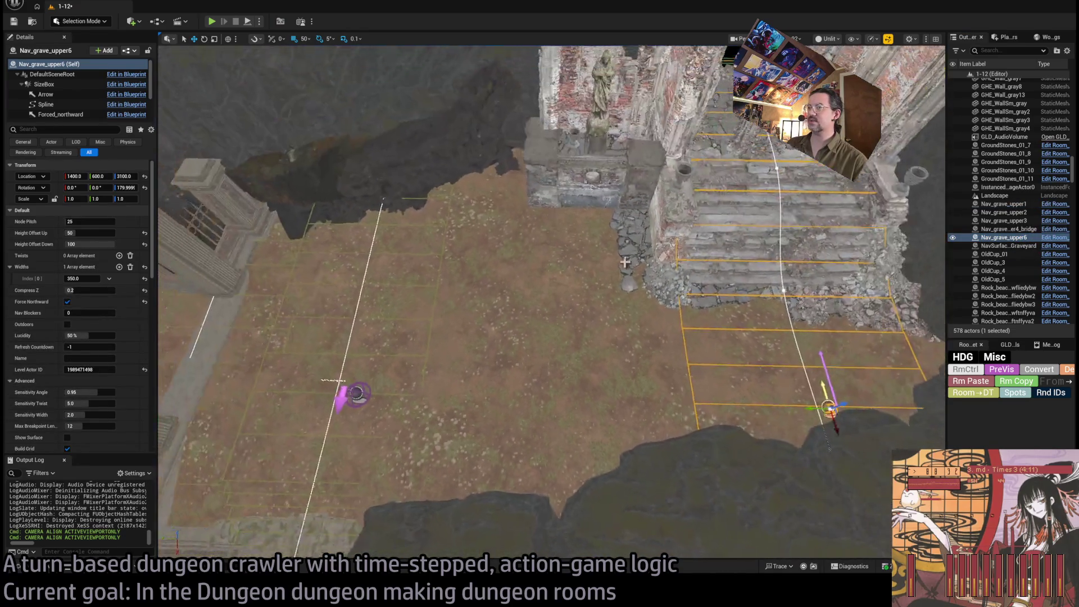
{"action": "key", "text": "ctrl+space"}
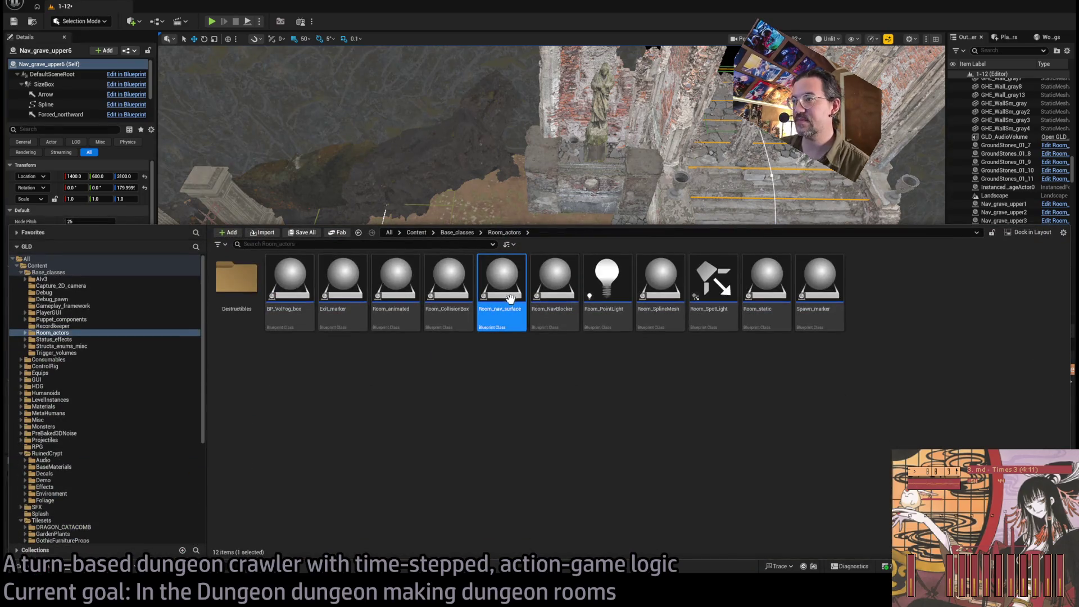
Step: Place a Room_nav_surface in the level, rotated 180°, with Widths Index[0] set to 400
{"action": "left_click_drag", "start_coordinate": [497, 284], "coordinate": [541, 406]}
{"action": "left_click_drag", "start_coordinate": [541, 426], "coordinate": [532, 444]}
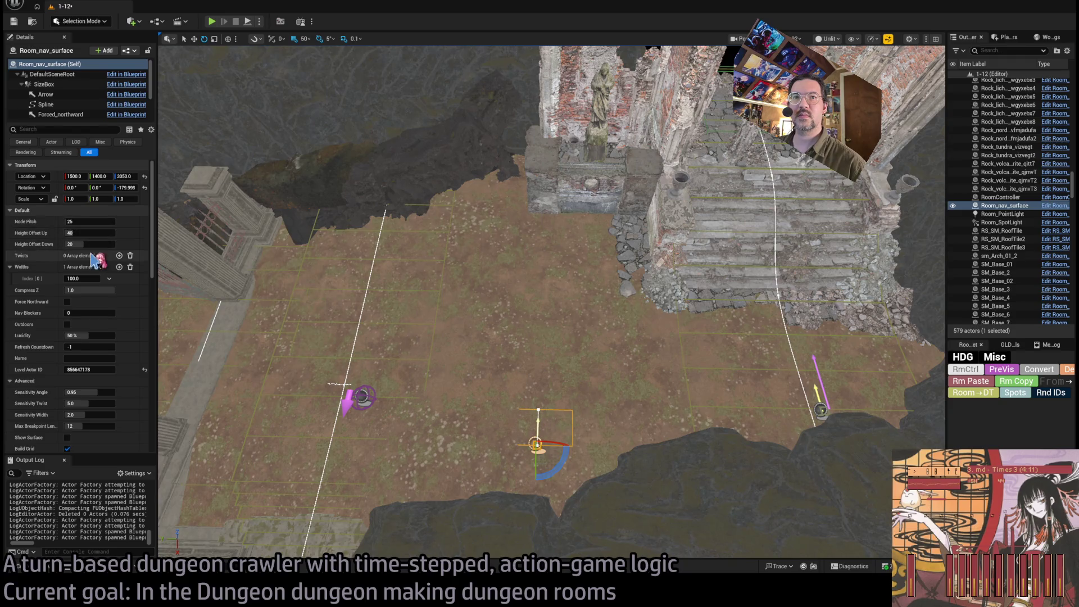
{"action": "left_click_drag", "start_coordinate": [85, 278], "coordinate": [140, 278]}
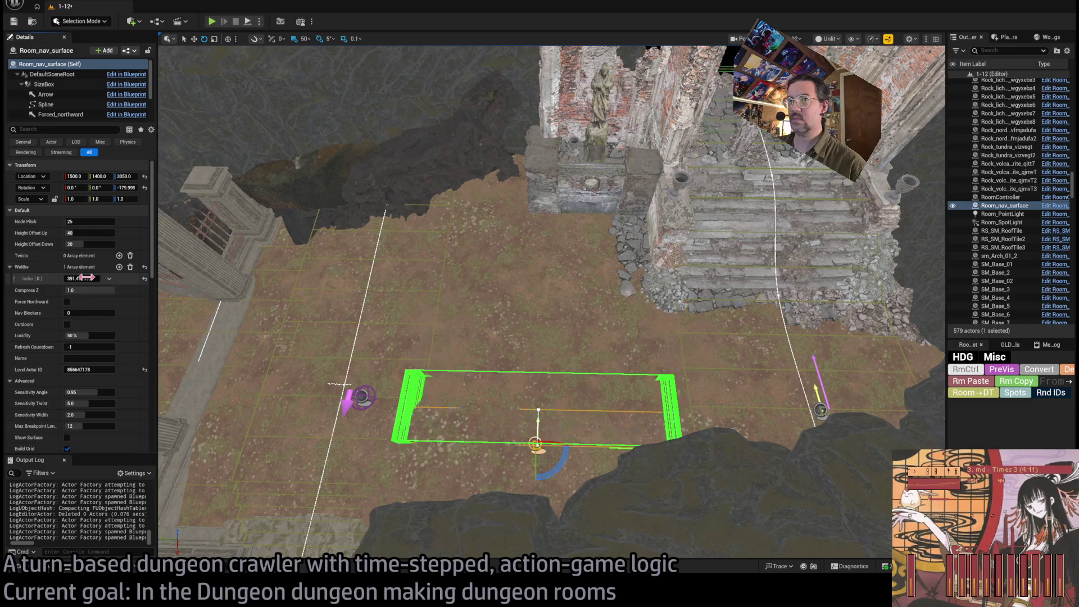
{"action": "left_click", "coordinate": [81, 278]}
{"action": "type", "text": "400"}
{"action": "key", "text": "Return"}
Step: Nudge the nav surface 50 units along Y and X to 1550, 1350, 3050
{"action": "mouse_move", "coordinate": [537, 427]}
{"action": "left_mouse_down"}
{"action": "mouse_move", "coordinate": [556, 385]}
{"action": "mouse_move", "coordinate": [536, 382]}
{"action": "mouse_move", "coordinate": [553, 362]}
{"action": "mouse_move", "coordinate": [584, 382]}
{"action": "left_mouse_up"}
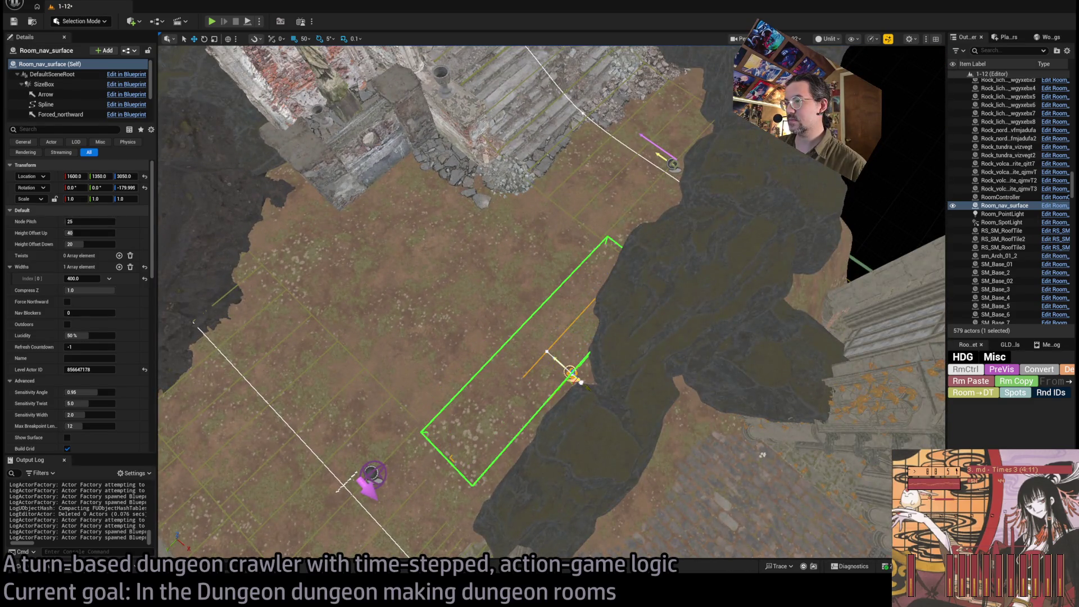
{"action": "mouse_move", "coordinate": [553, 357]}
{"action": "left_mouse_down"}
{"action": "mouse_move", "coordinate": [558, 365]}
{"action": "mouse_move", "coordinate": [535, 337]}
{"action": "mouse_move", "coordinate": [366, 344]}
{"action": "left_mouse_up"}
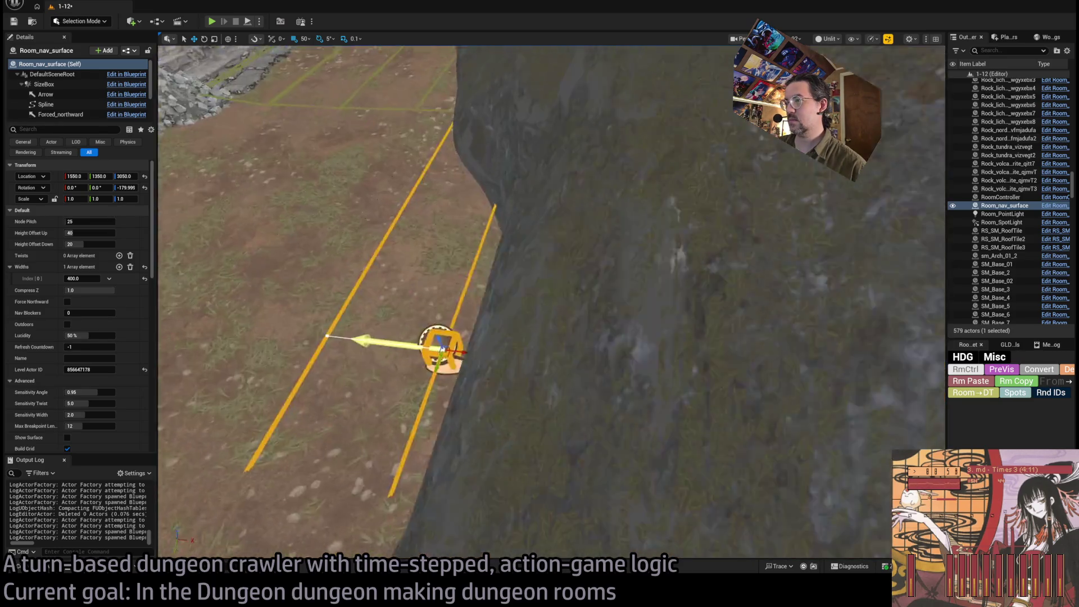
{"action": "left_click", "coordinate": [672, 338]}
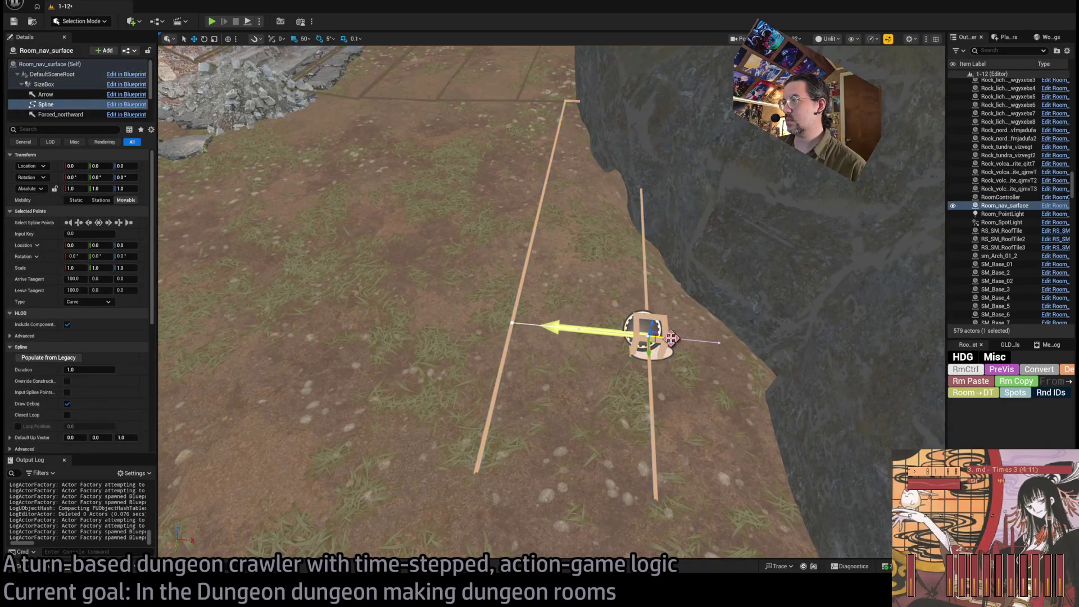
Step: Move one spline end point to -100 and stretch the far point to X 1050, height 20
{"action": "left_click_drag", "start_coordinate": [671, 338], "coordinate": [795, 351]}
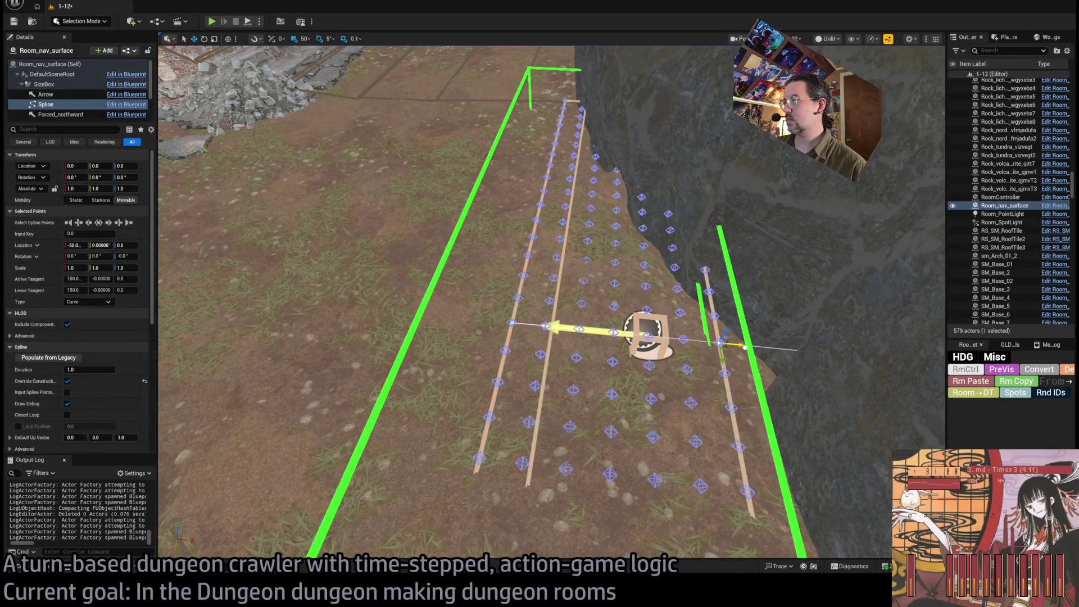
{"action": "left_click", "coordinate": [518, 325]}
{"action": "scroll", "coordinate": [724, 365], "scroll_direction": "down", "scroll_amount": 5}
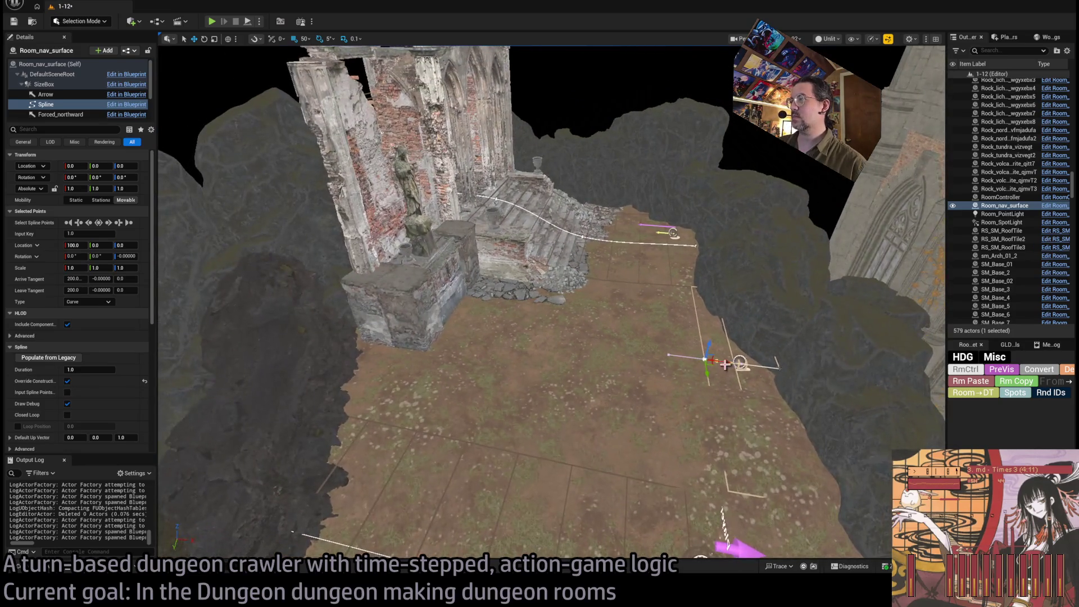
{"action": "mouse_move", "coordinate": [713, 355]}
{"action": "left_mouse_down"}
{"action": "mouse_move", "coordinate": [376, 315]}
{"action": "mouse_move", "coordinate": [394, 313]}
{"action": "mouse_move", "coordinate": [394, 301]}
{"action": "left_mouse_up"}
{"action": "scroll", "coordinate": [551, 304], "scroll_direction": "up", "scroll_amount": 5}
{"action": "mouse_move", "coordinate": [474, 314]}
{"action": "left_mouse_down"}
{"action": "mouse_move", "coordinate": [444, 281]}
{"action": "mouse_move", "coordinate": [473, 314]}
{"action": "mouse_move", "coordinate": [487, 308]}
{"action": "left_mouse_up"}
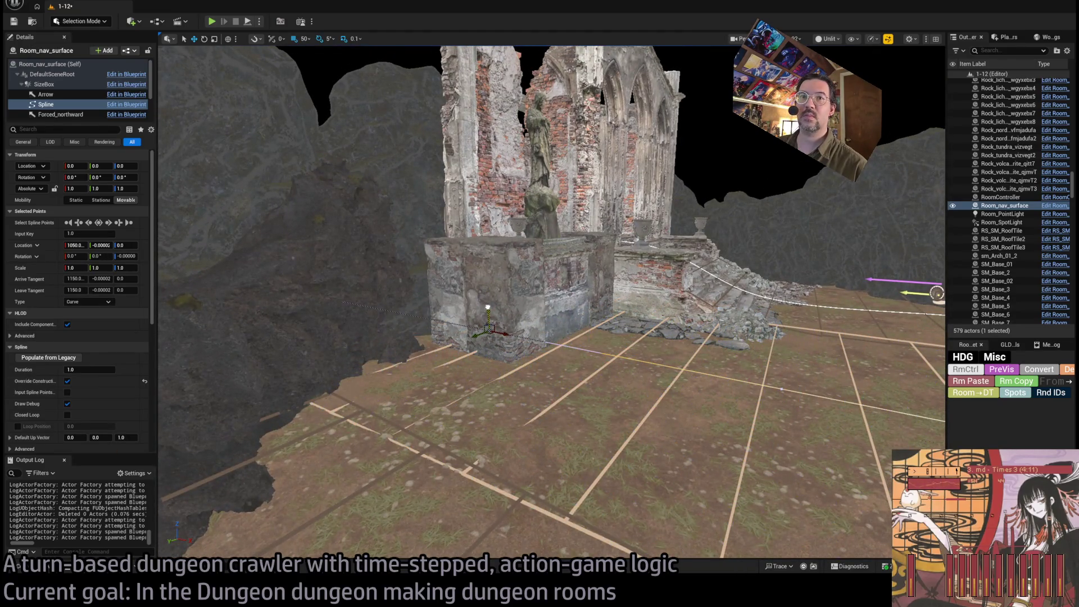
{"action": "key", "text": "ctrl+z"}
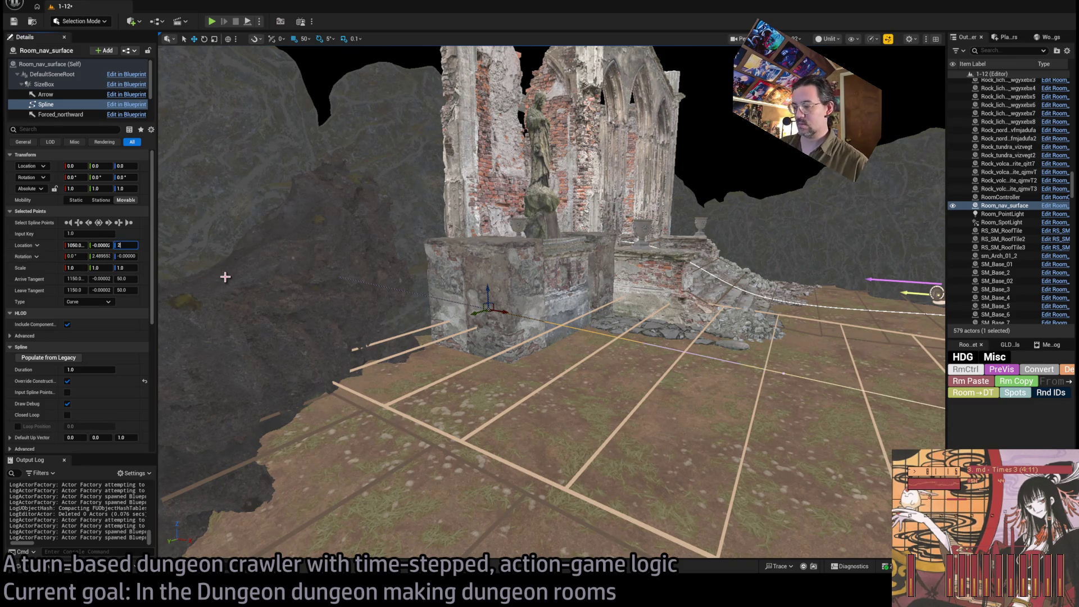
{"action": "type", "text": "0"}
{"action": "key", "text": "Return"}
Step: Set the near spline point's height to -20
{"action": "mouse_move", "coordinate": [225, 276]}
{"action": "left_mouse_down"}
{"action": "mouse_move", "coordinate": [617, 313]}
{"action": "mouse_move", "coordinate": [886, 466]}
{"action": "mouse_move", "coordinate": [899, 495]}
{"action": "left_mouse_up"}
{"action": "left_click", "coordinate": [602, 303]}
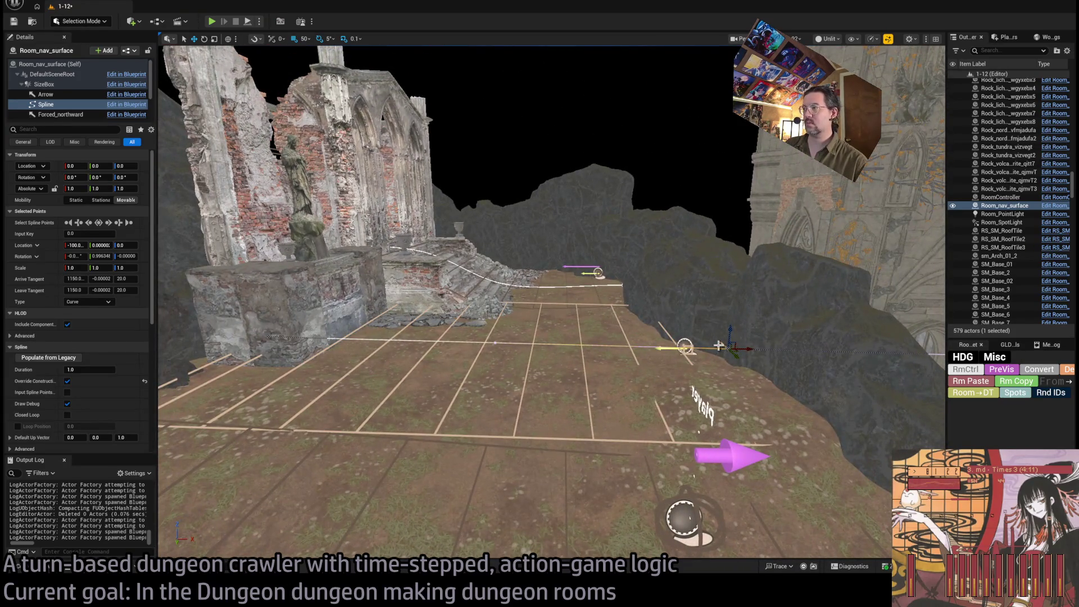
{"action": "left_click", "coordinate": [127, 245]}
{"action": "type", "text": "-20"}
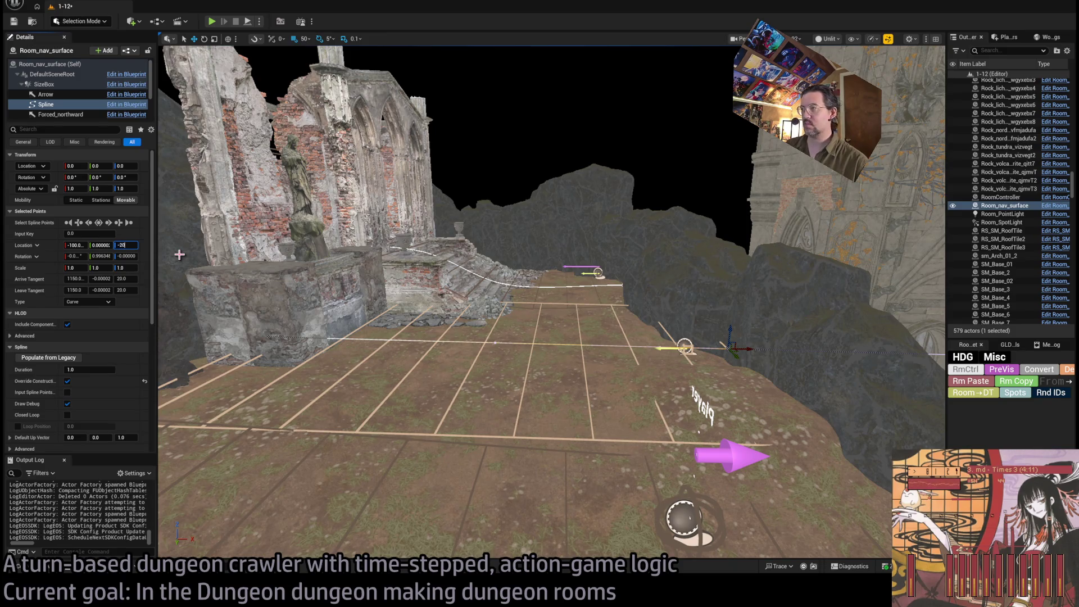
{"action": "key", "text": "Return"}
{"action": "left_click_drag", "start_coordinate": [180, 254], "coordinate": [198, 287]}
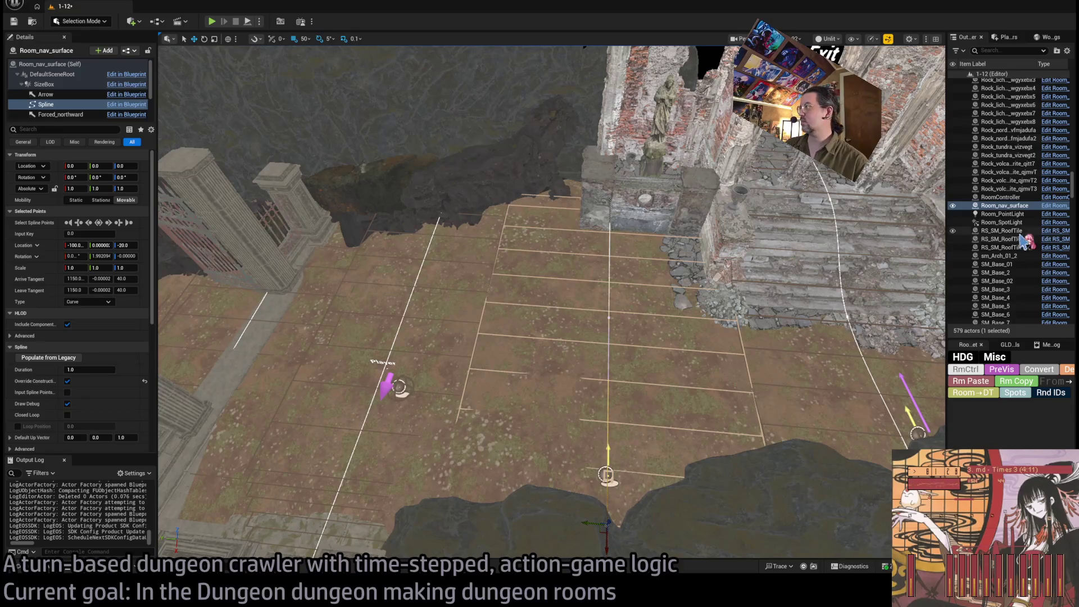
Step: Rename the new nav surface to Nav_grave_upper5
{"action": "key", "text": "F2"}
{"action": "type", "text": "Nav_grave_upper3"}
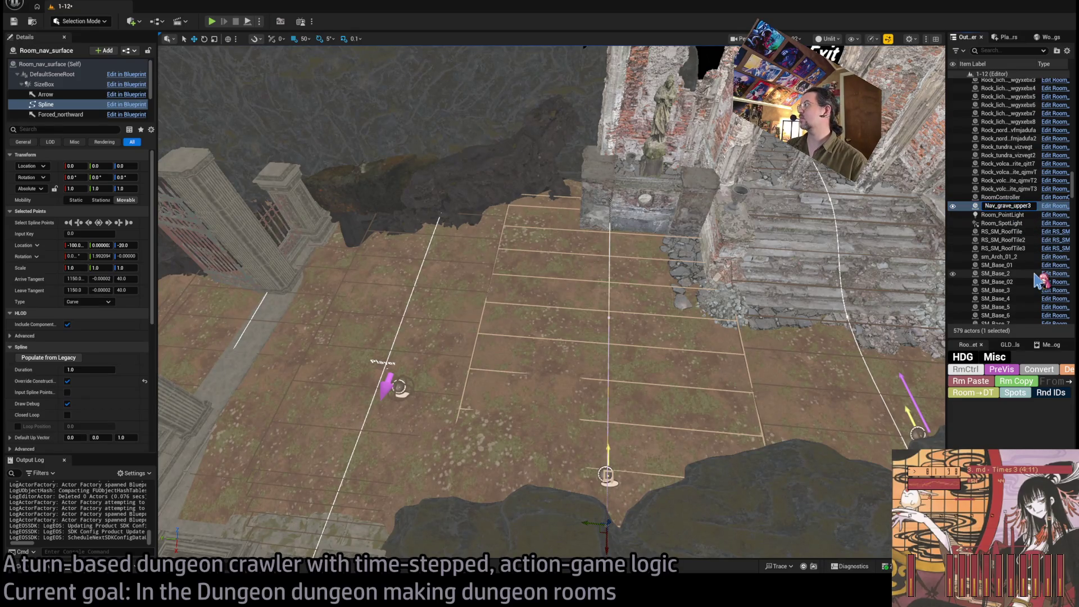
{"action": "key", "text": "BackSpace"}
{"action": "type", "text": "5"}
{"action": "key", "text": "Return"}
{"action": "scroll", "coordinate": [997, 270], "scroll_direction": "up", "scroll_amount": 10}
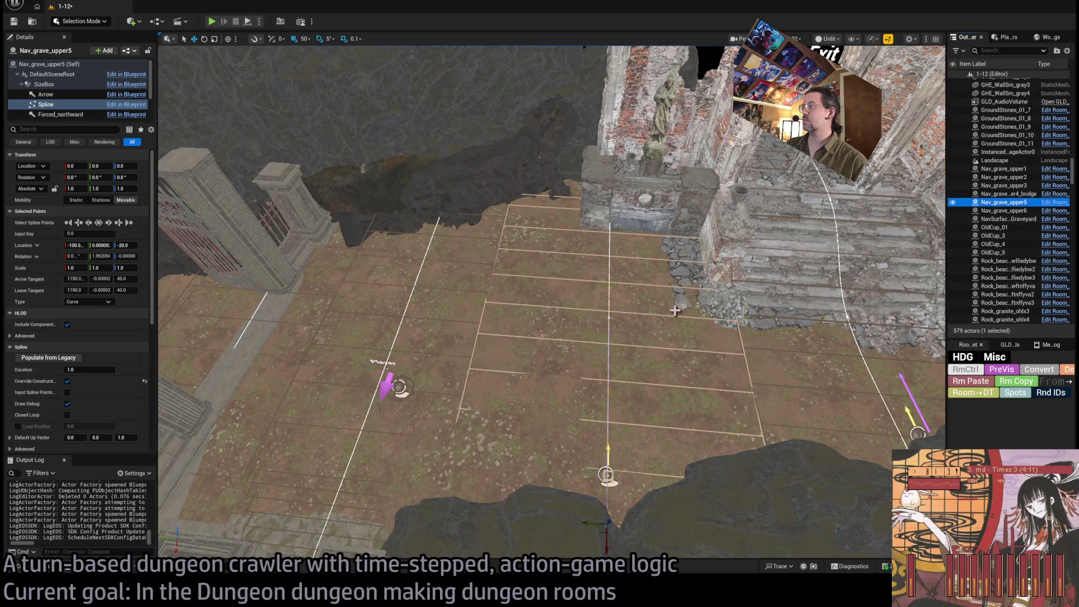
{"action": "left_click", "coordinate": [764, 350]}
{"action": "left_click", "coordinate": [752, 349]}
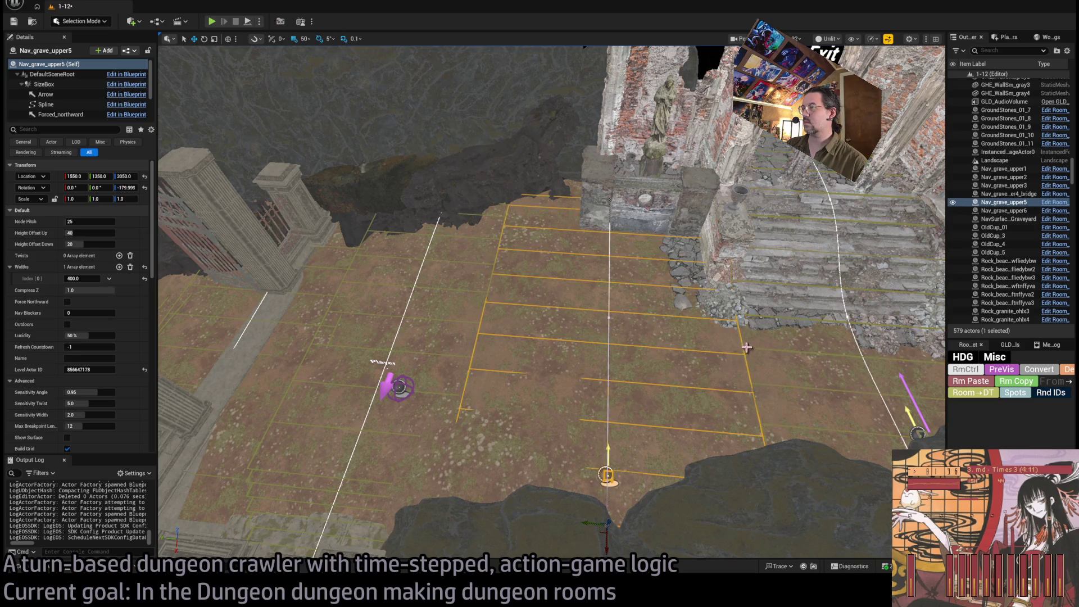
Step: Set Height Offset Up to 100 and Height Offset Down to -100
{"action": "left_click", "coordinate": [96, 222]}
{"action": "key", "text": "Tab"}
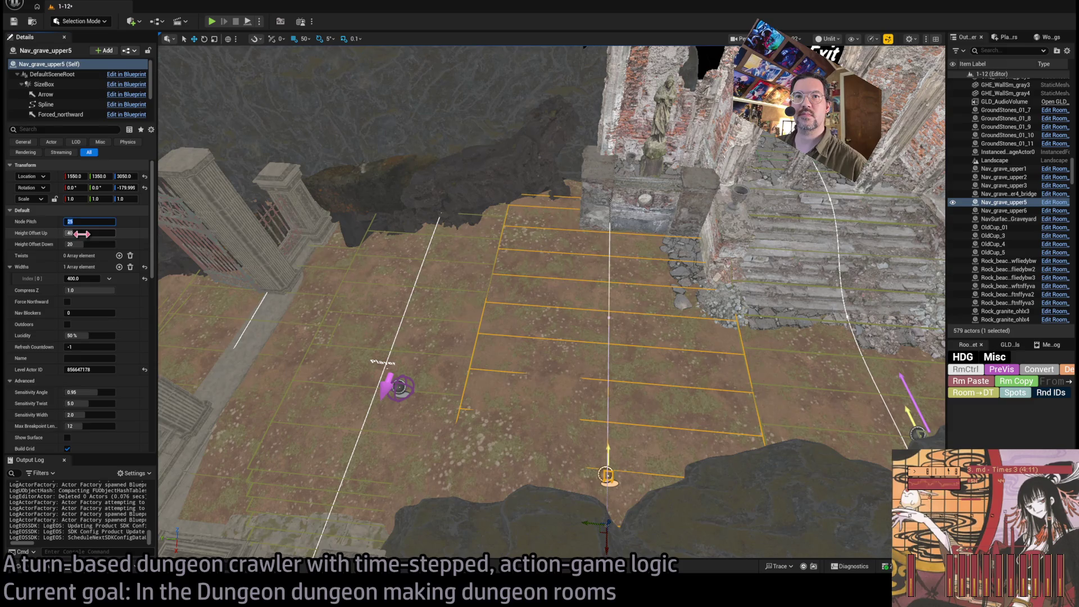
{"action": "type", "text": "100"}
{"action": "key", "text": "Tab"}
{"action": "type", "text": "100"}
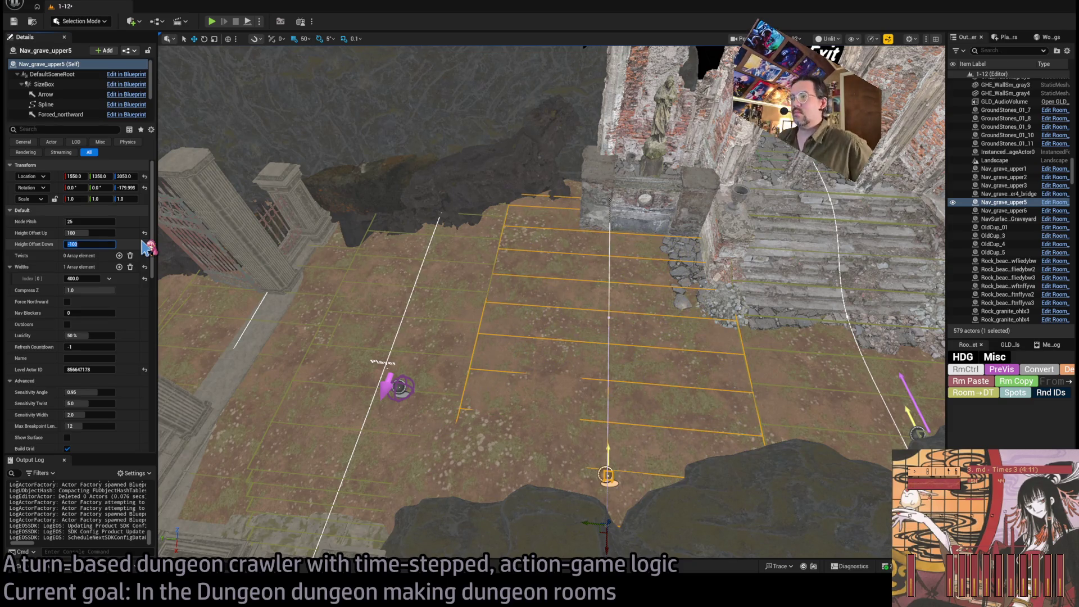
{"action": "scroll", "coordinate": [73, 388], "scroll_direction": "down", "scroll_amount": 2}
{"action": "left_click", "coordinate": [67, 394]}
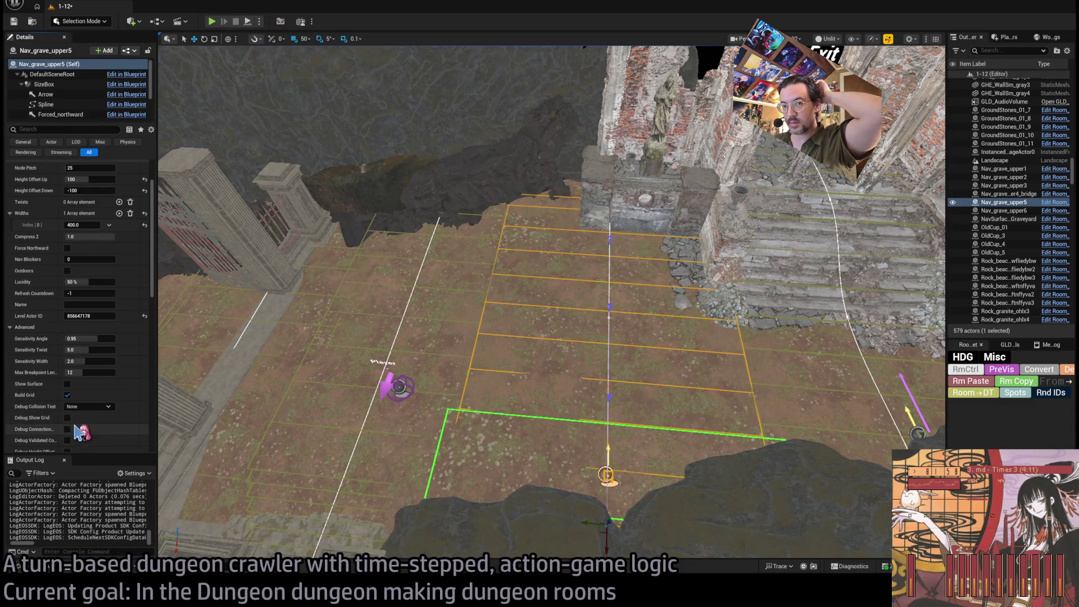
Step: Show the debug grid on Nav_grave_upper6 for comparison, then return to Nav_grave_upper5
{"action": "left_click", "coordinate": [825, 354]}
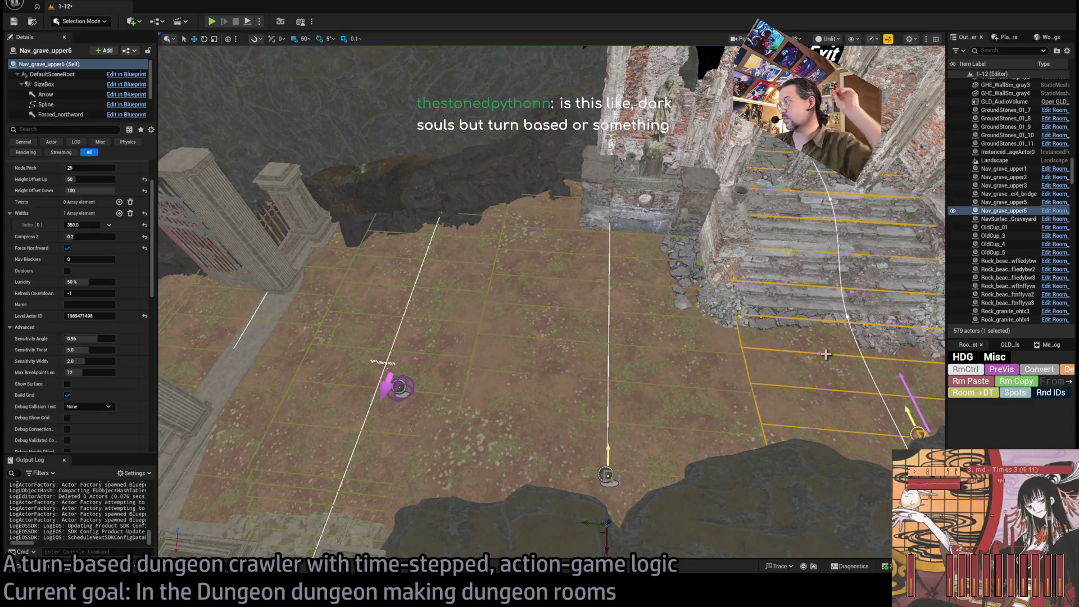
{"action": "left_click", "coordinate": [67, 417]}
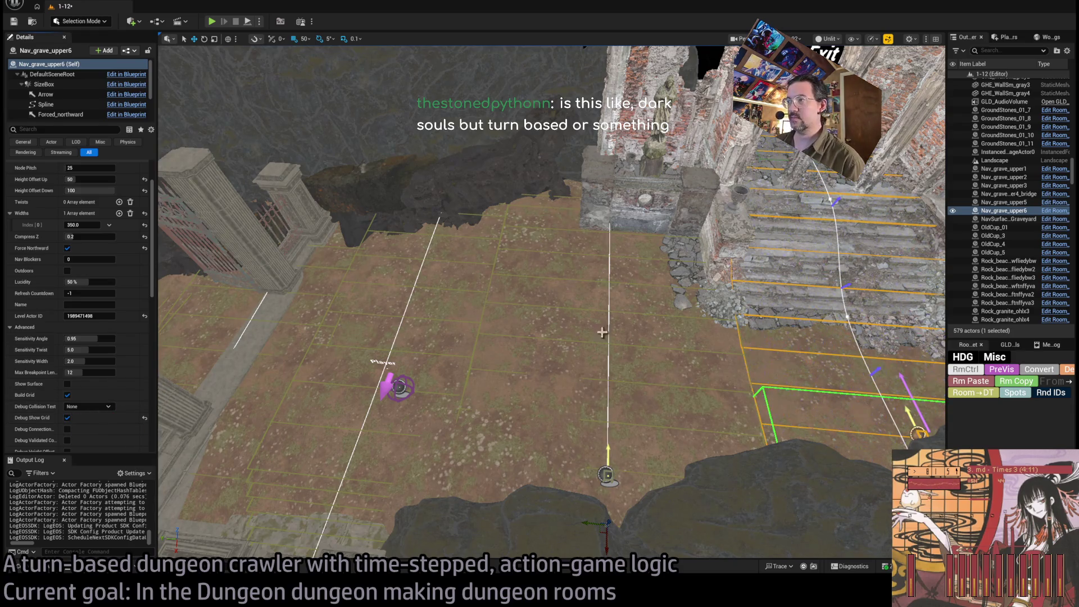
{"action": "left_click", "coordinate": [622, 346]}
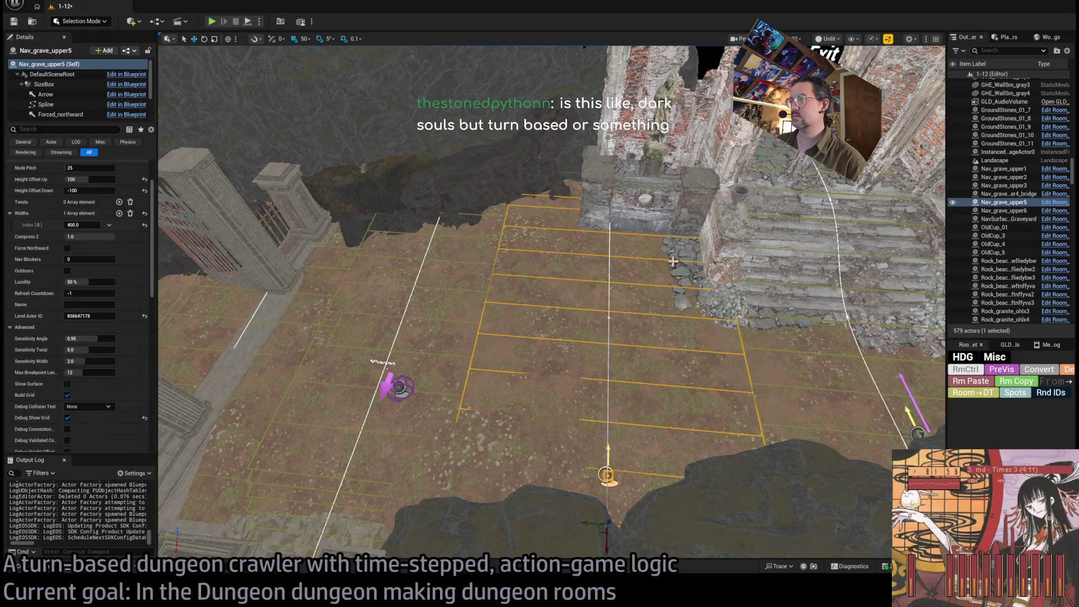
{"action": "left_click", "coordinate": [660, 203]}
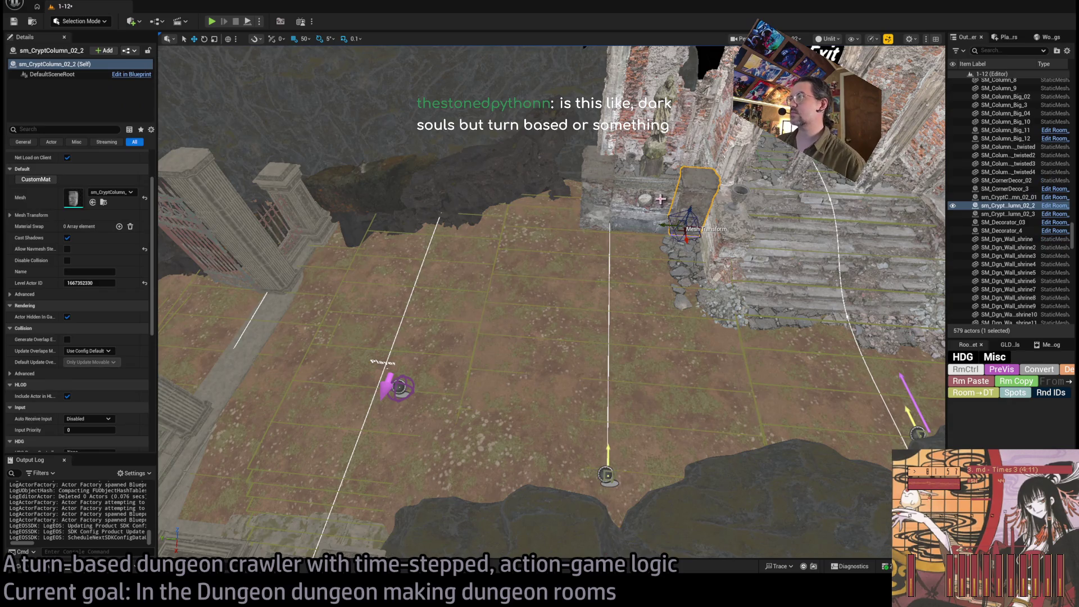
Step: Select the column, brick walls, statue and grave pieces together and frame them in view
{"action": "left_click", "coordinate": [578, 183], "text": "ctrl"}
{"action": "key", "text": "f"}
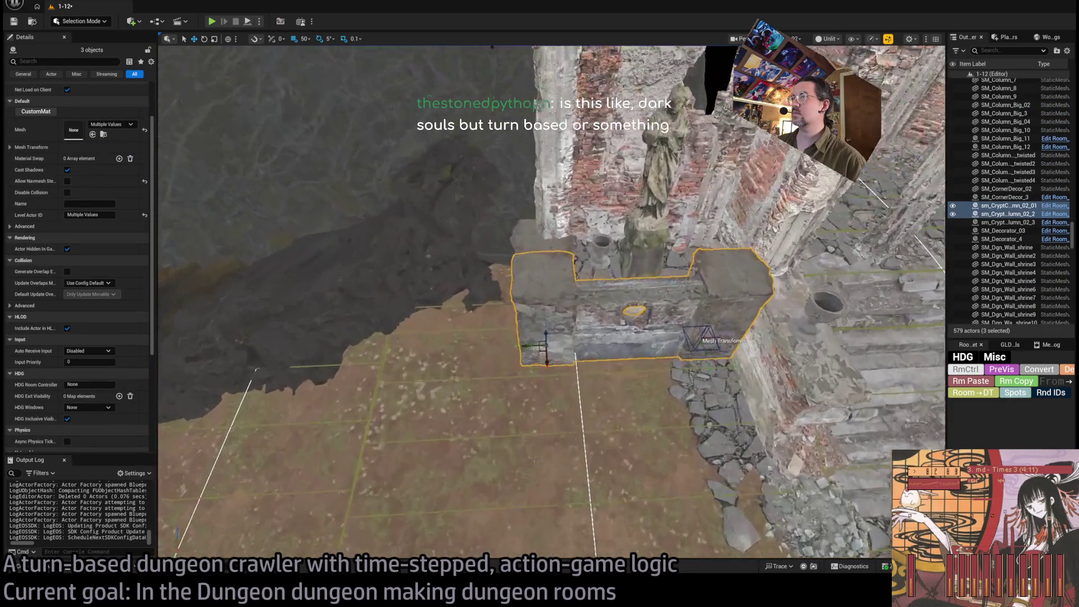
{"action": "left_click", "coordinate": [600, 219], "text": "ctrl"}
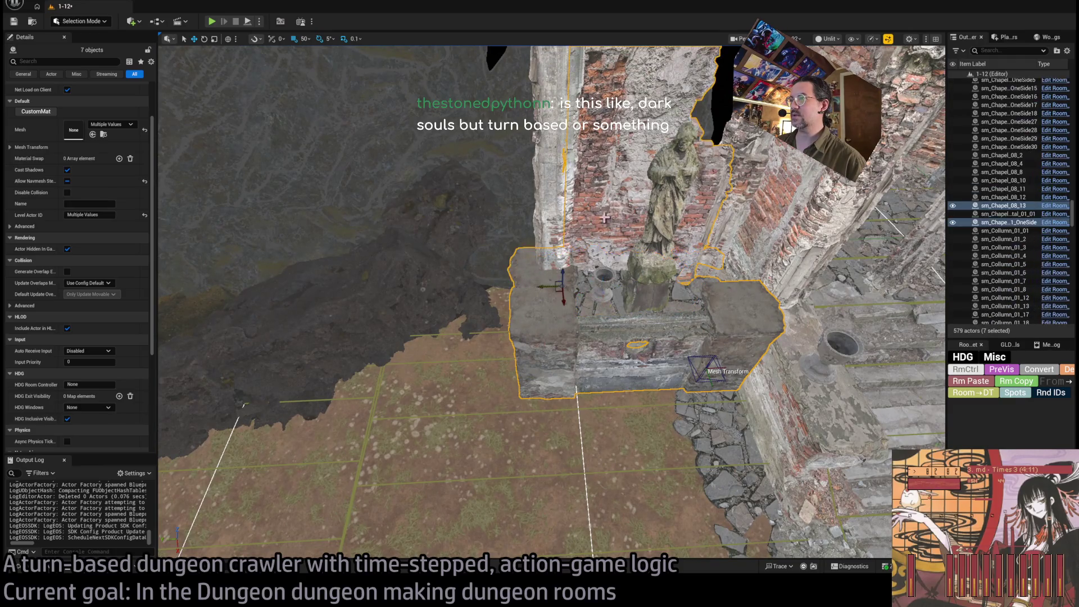
{"action": "left_click", "coordinate": [556, 170], "text": "ctrl"}
{"action": "left_click", "coordinate": [729, 217], "text": "ctrl"}
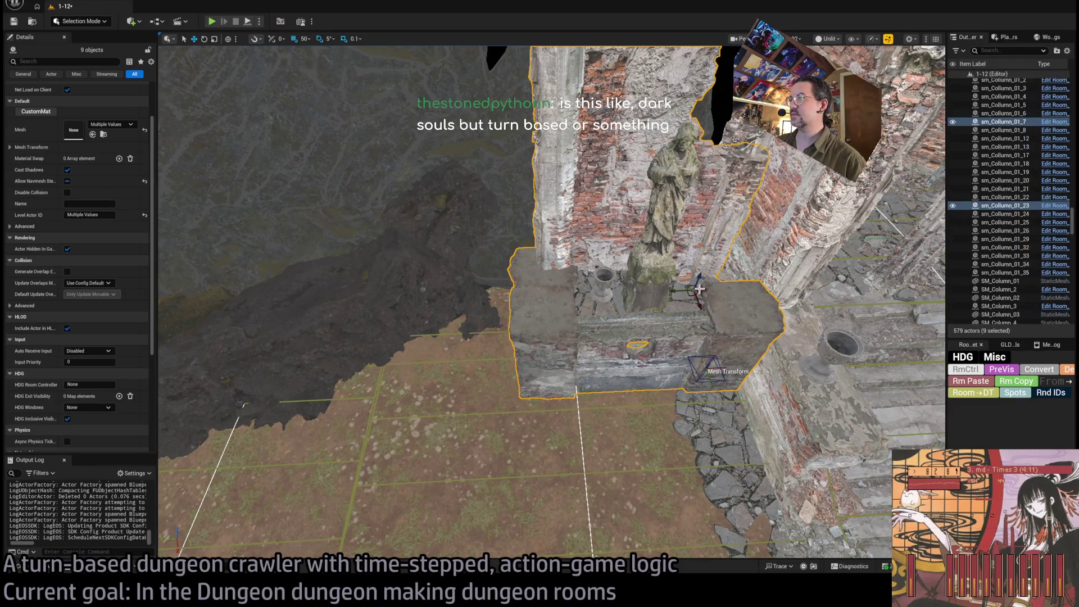
{"action": "left_click", "coordinate": [667, 278], "text": "ctrl"}
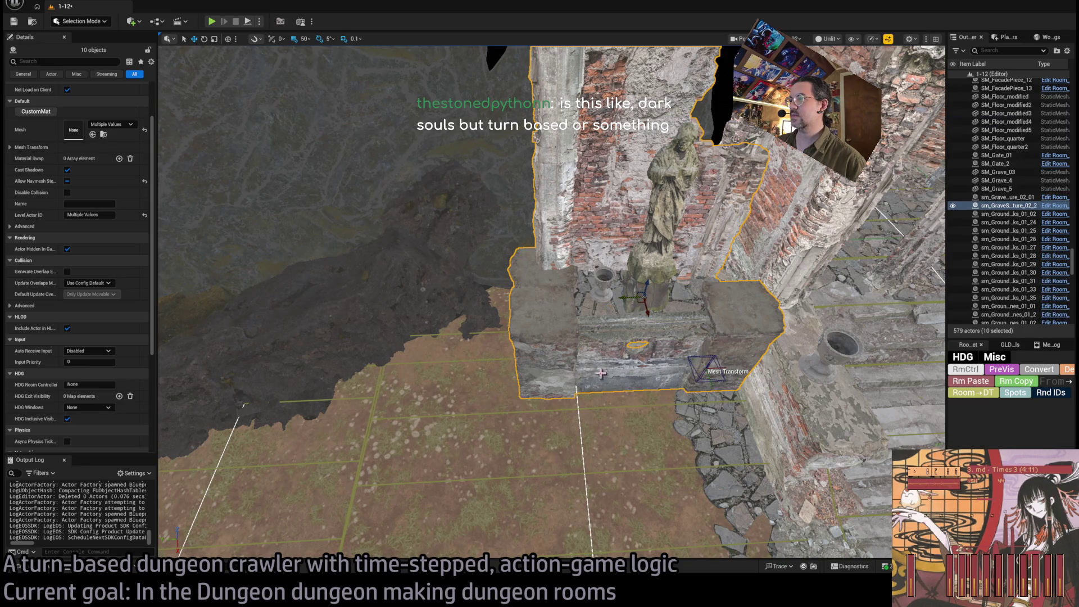
{"action": "key", "text": "f"}
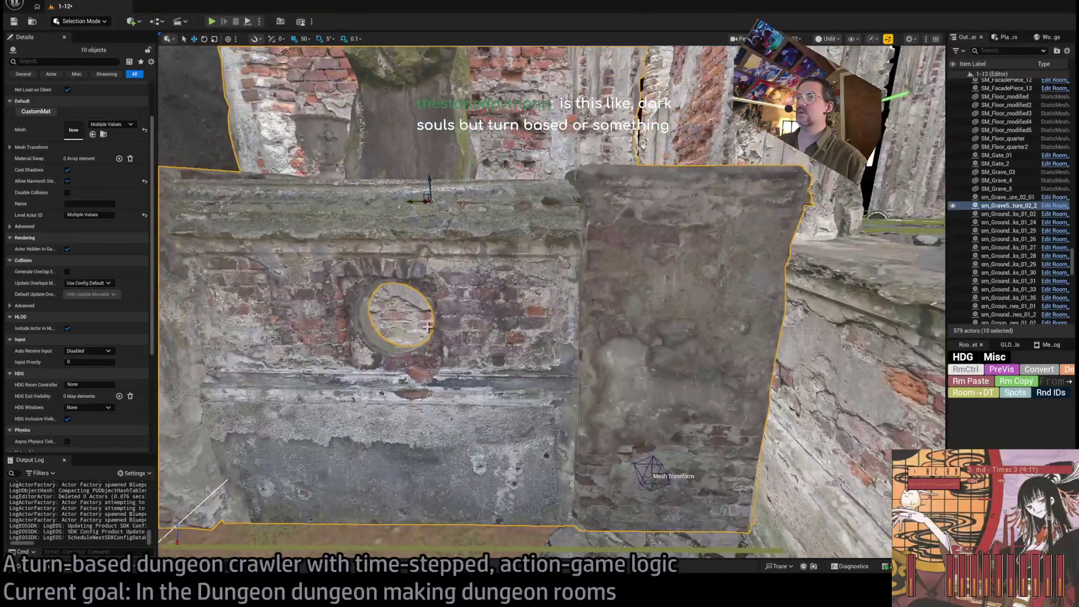
Step: Add another wall piece, frame the statue wall, then select only the ground stones by the stairs
{"action": "left_click", "coordinate": [429, 327], "text": "ctrl"}
{"action": "key", "text": "f"}
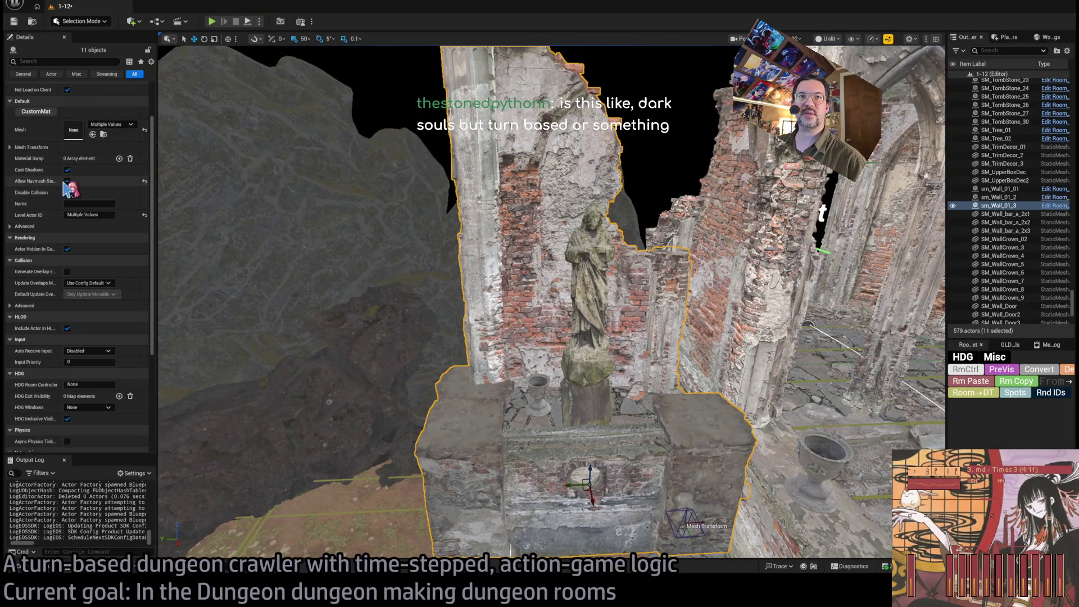
{"action": "scroll", "coordinate": [551, 303], "scroll_direction": "down", "scroll_amount": 5}
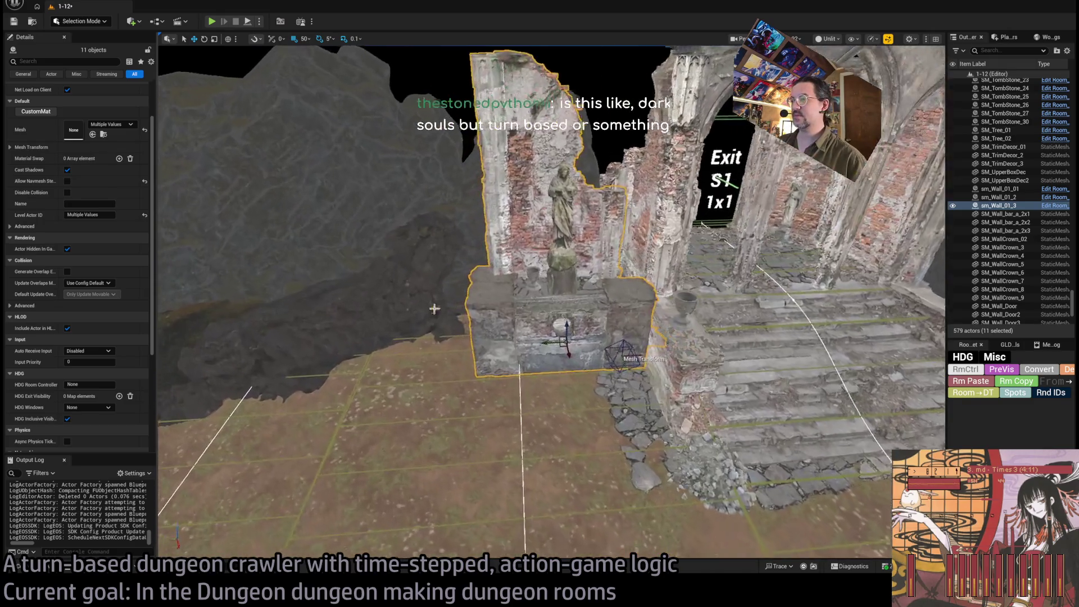
{"action": "left_click", "coordinate": [512, 350]}
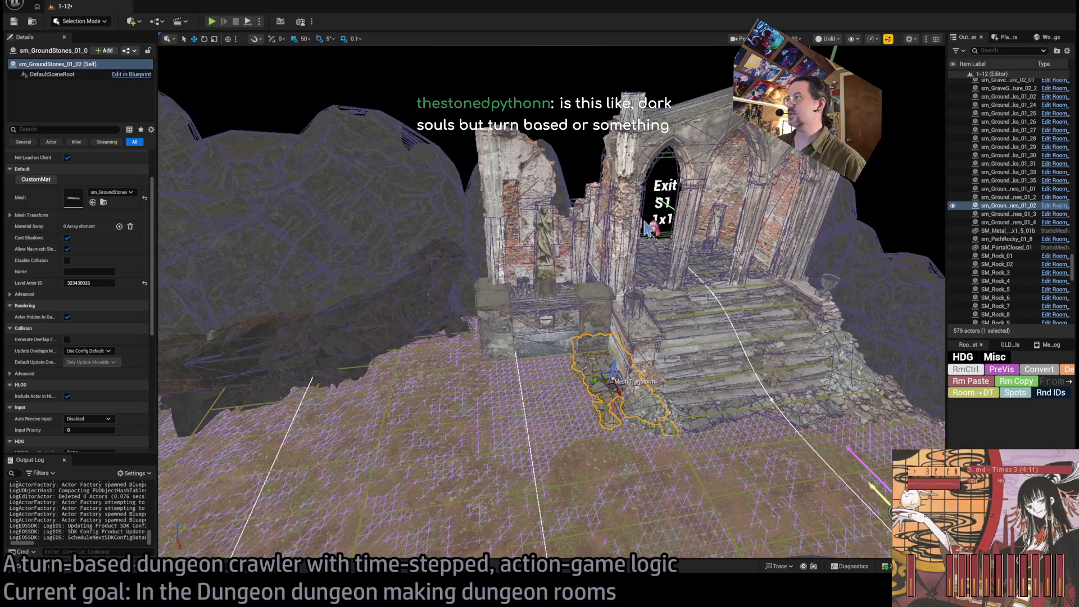
Step: Fly through the gothic arch to the Exit S1 doorway and select its floor ground stones
{"action": "scroll", "coordinate": [650, 228], "scroll_direction": "up", "scroll_amount": 3}
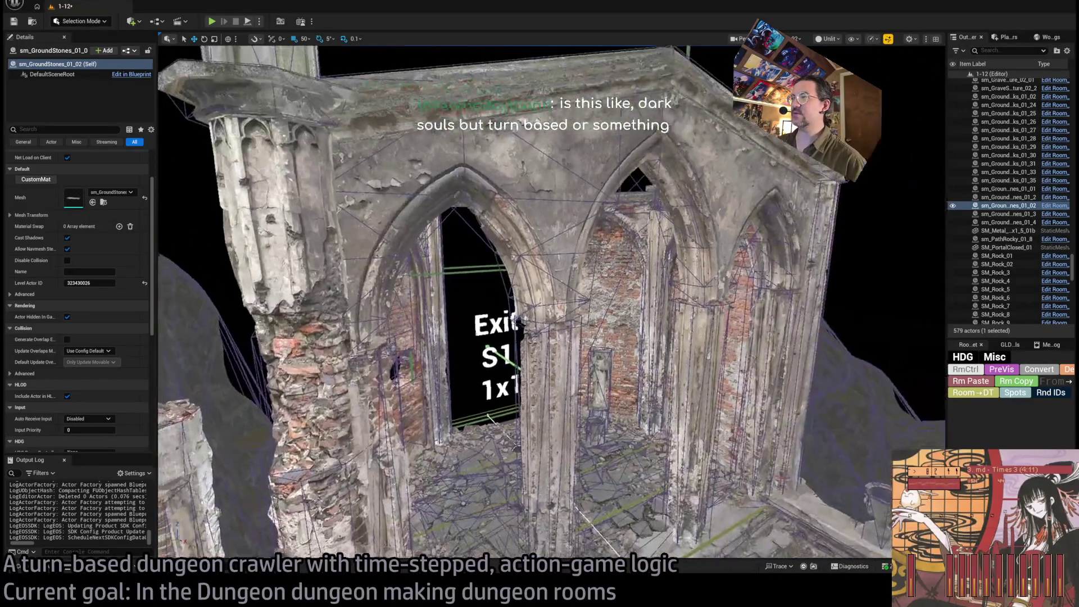
{"action": "key", "text": "s"}
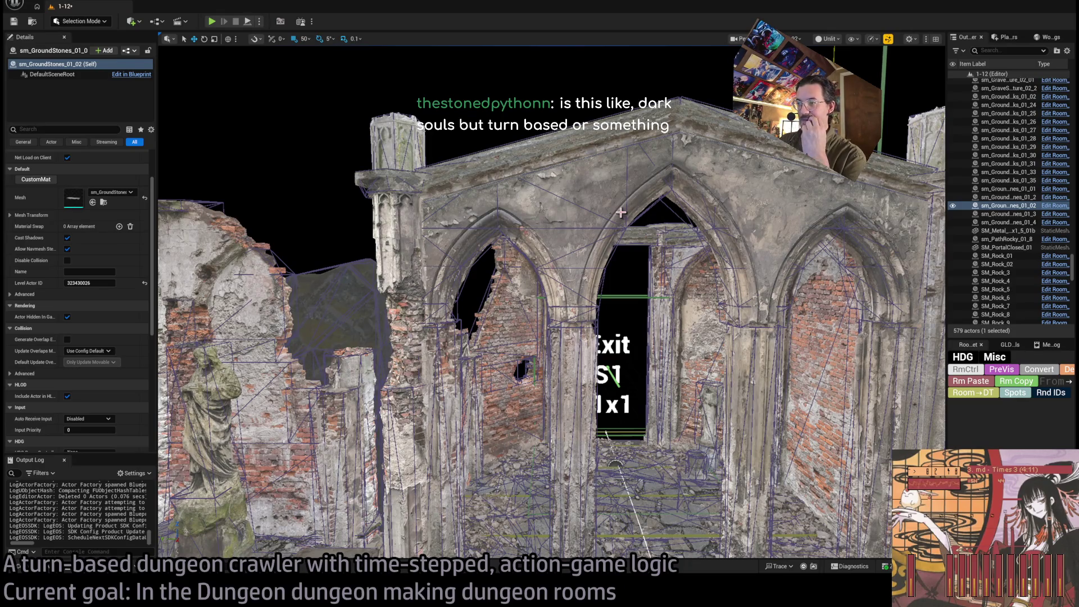
{"action": "key", "text": "w"}
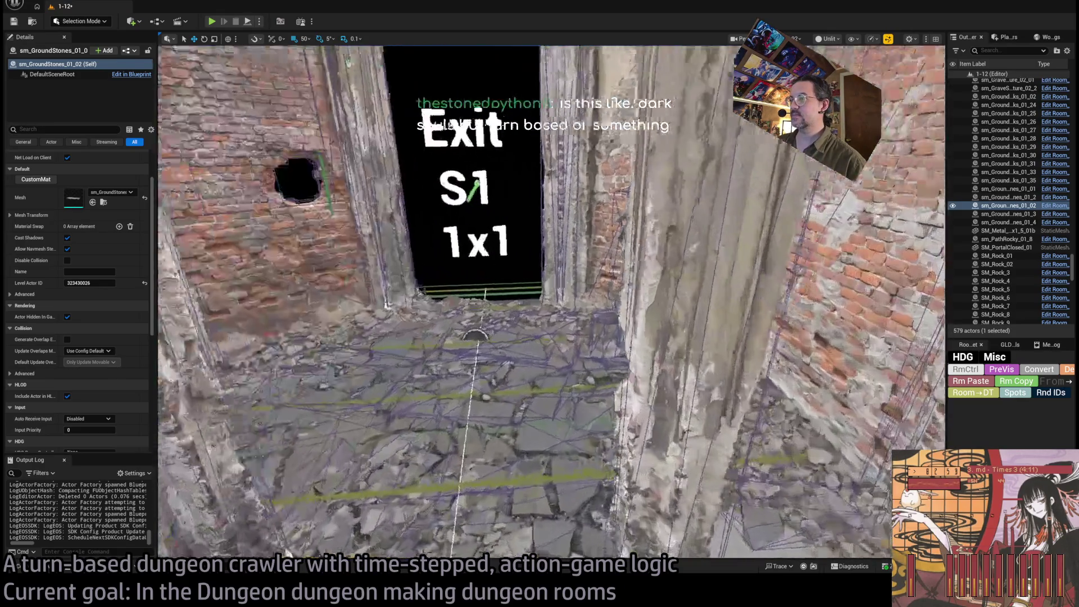
{"action": "key", "text": "w"}
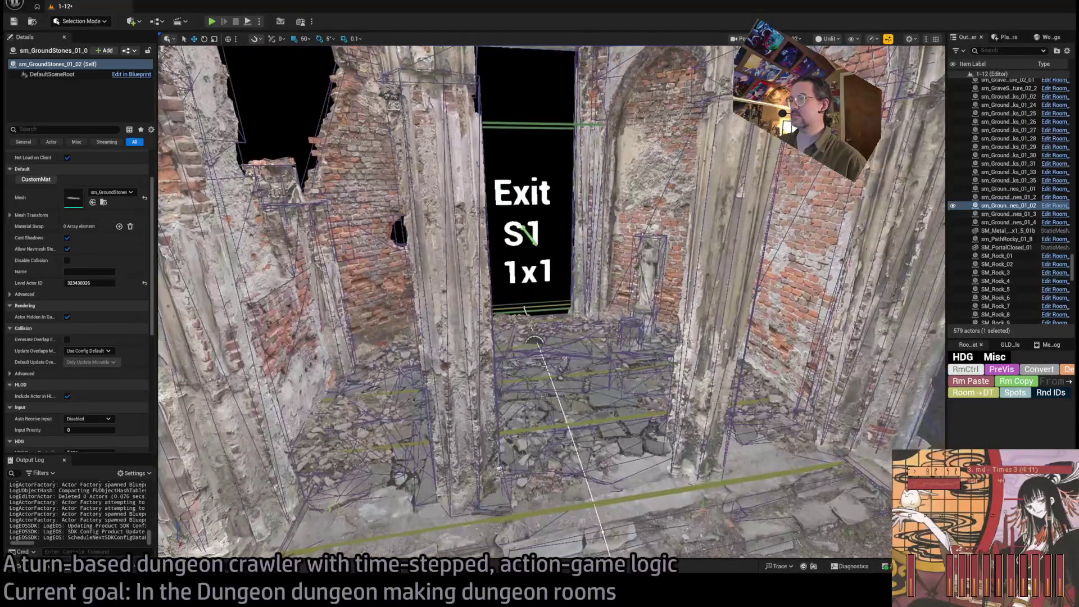
{"action": "left_click", "coordinate": [562, 360]}
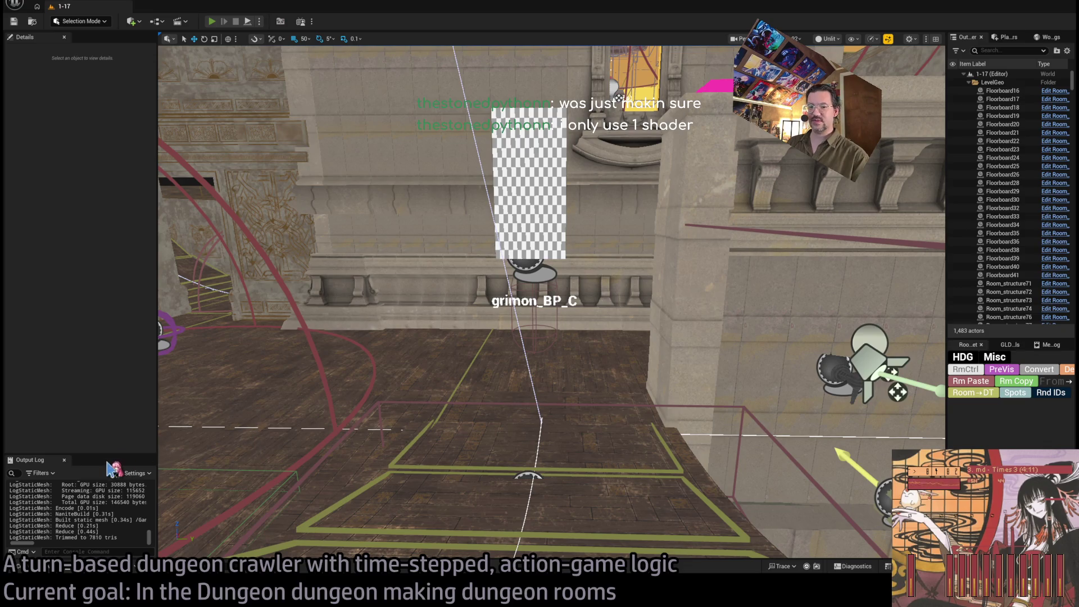
Step: Open Task Manager and review the CPU and memory performance graphs
{"action": "key", "text": "ctrl+shift+Escape"}
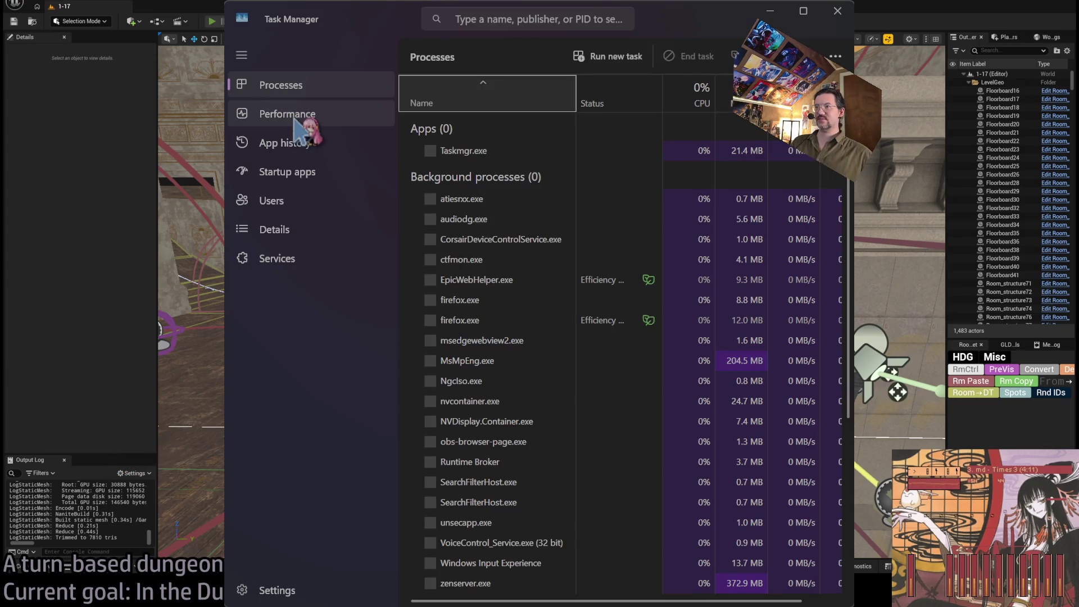
{"action": "left_click", "coordinate": [289, 115]}
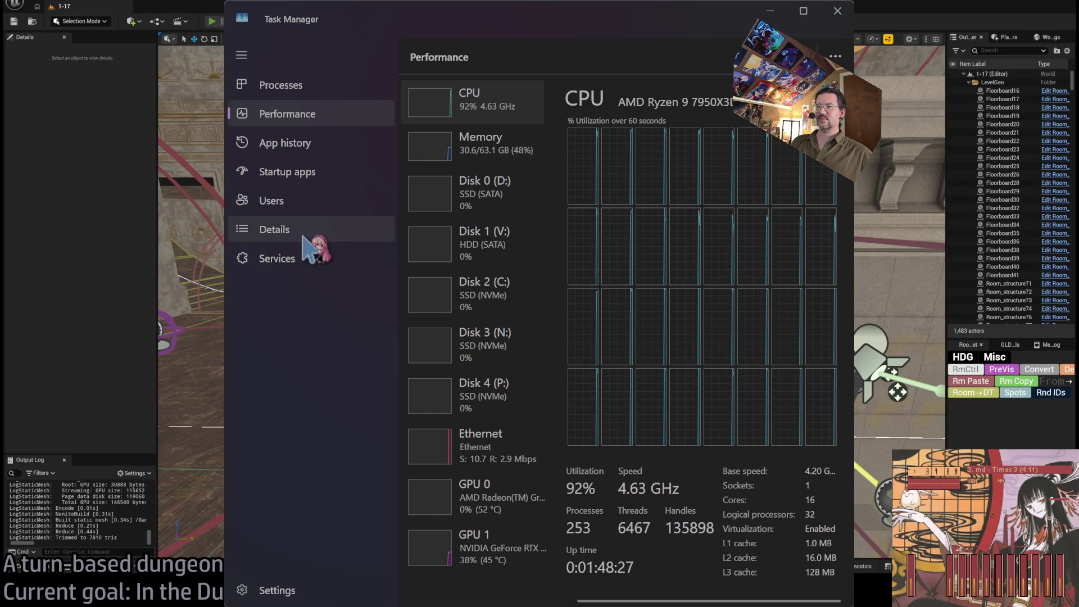
{"action": "left_click", "coordinate": [348, 232]}
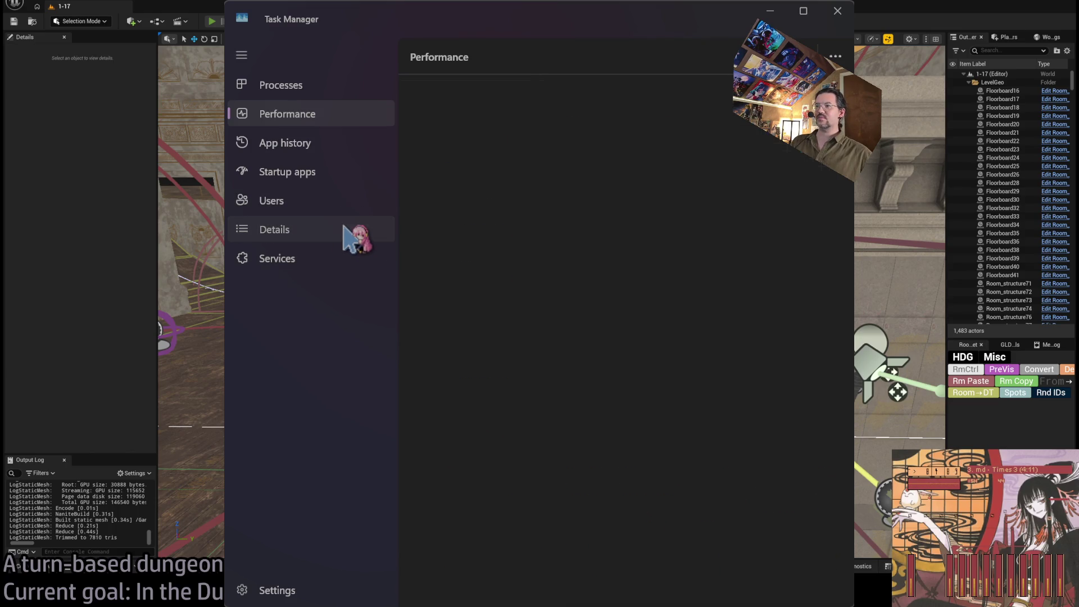
{"action": "left_click", "coordinate": [327, 118]}
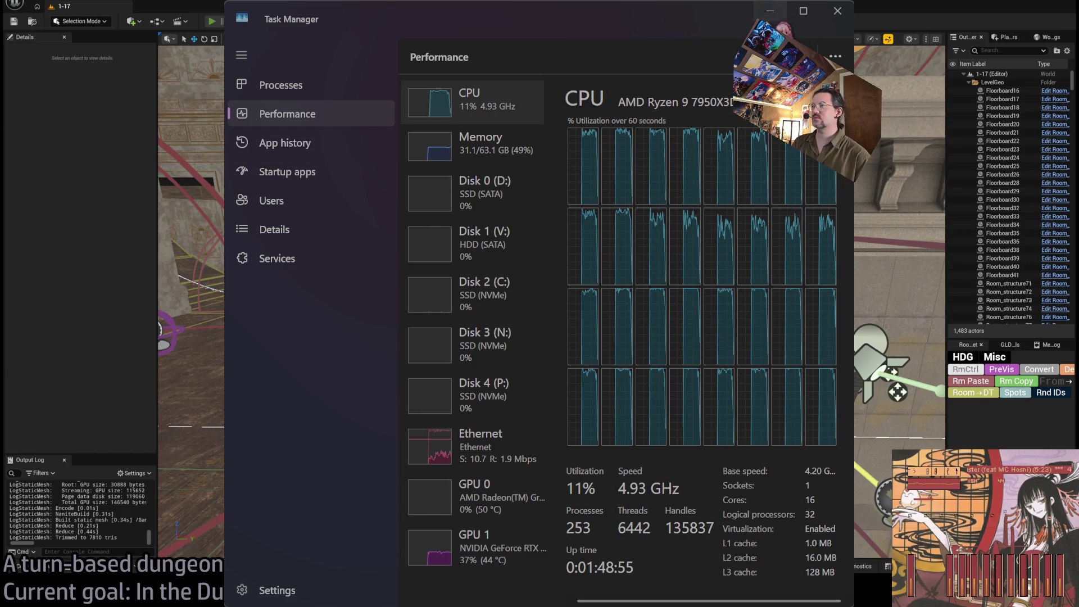
Step: Return to the editor and start a Play in Editor session of the level
{"action": "key", "text": "alt+Tab"}
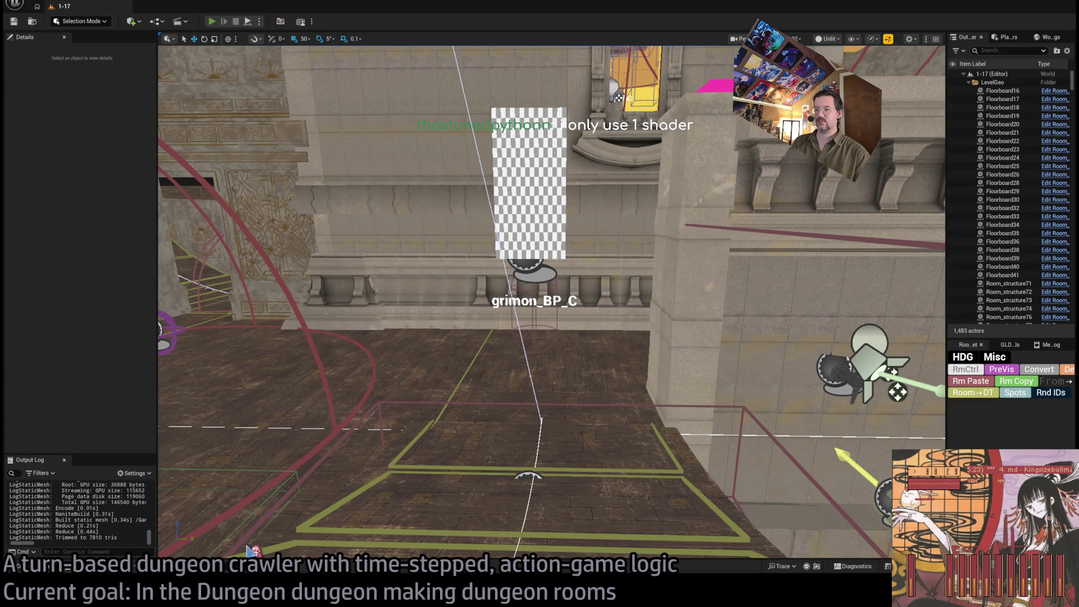
{"action": "key", "text": "alt+Tab"}
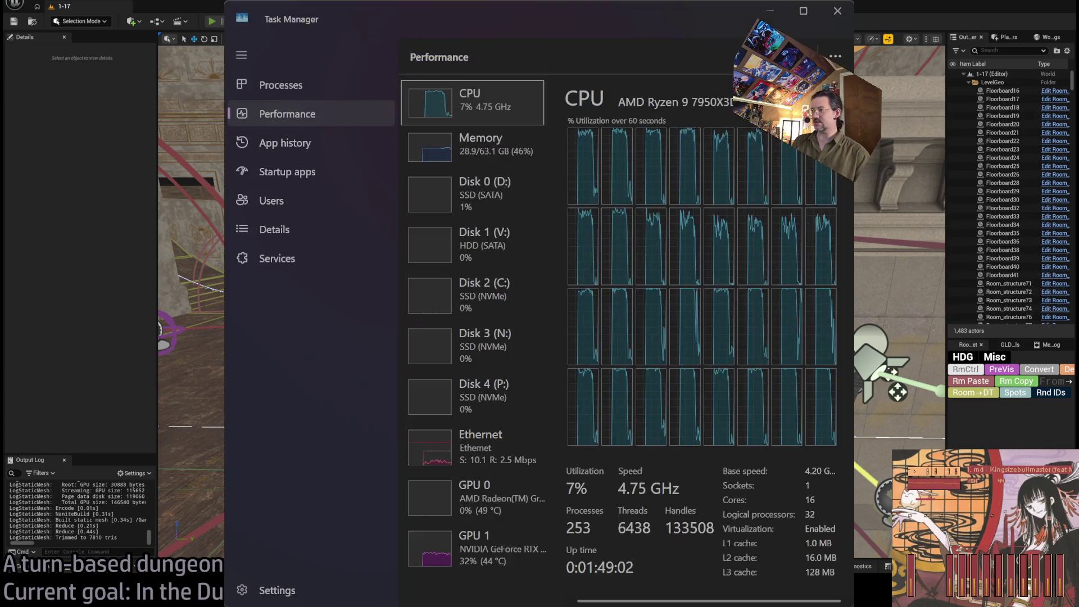
{"action": "key", "text": "alt+Tab"}
{"action": "key", "text": "alt+p"}
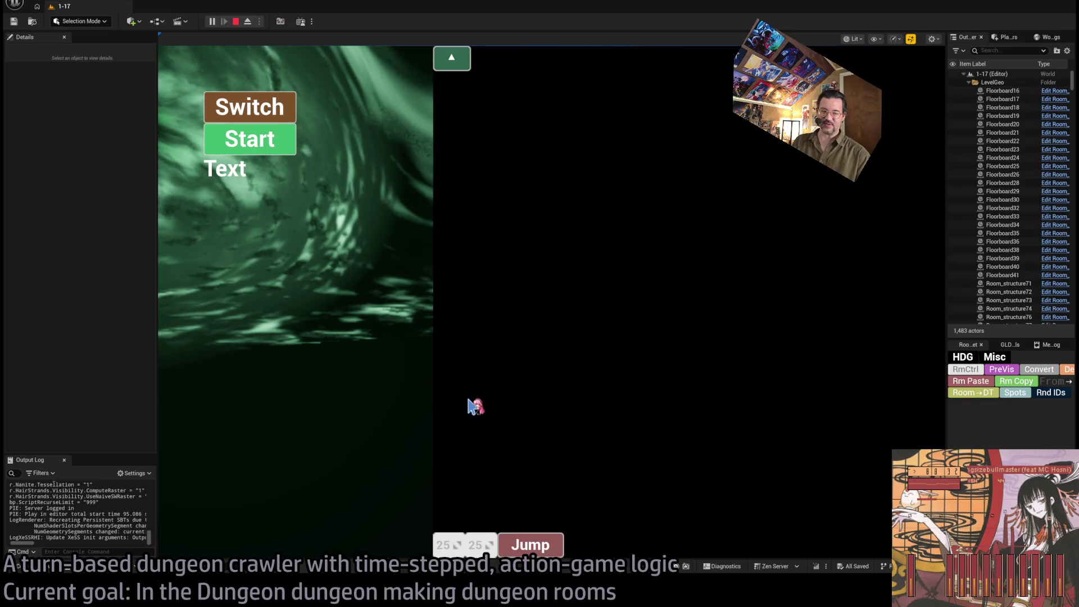
Step: Restart the play-test and run a turn of sun skill, forward move and two leaping thrusts
{"action": "left_click", "coordinate": [236, 23]}
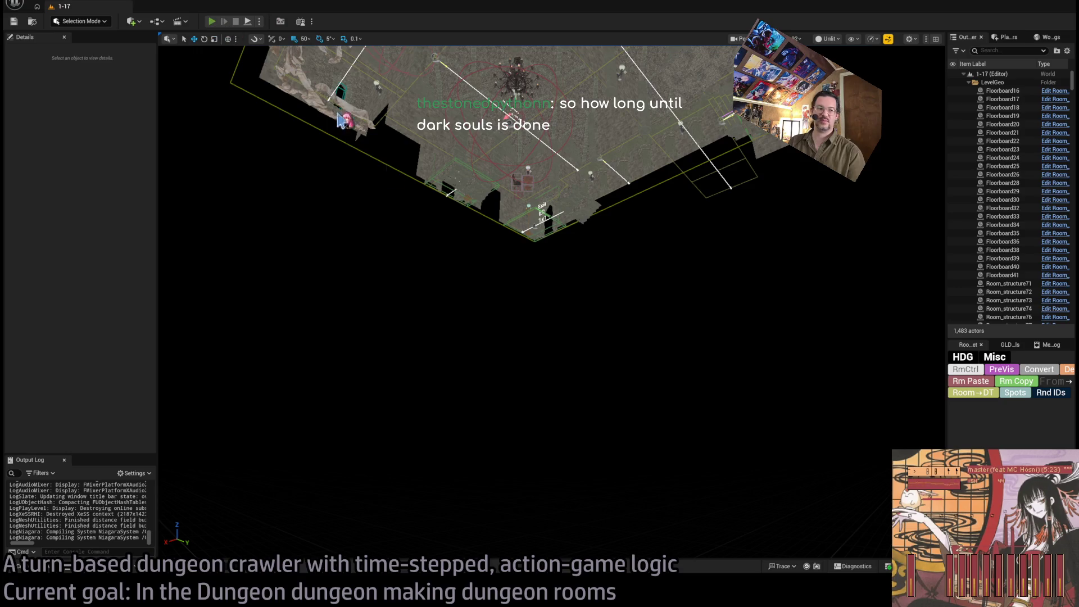
{"action": "key", "text": "alt+p"}
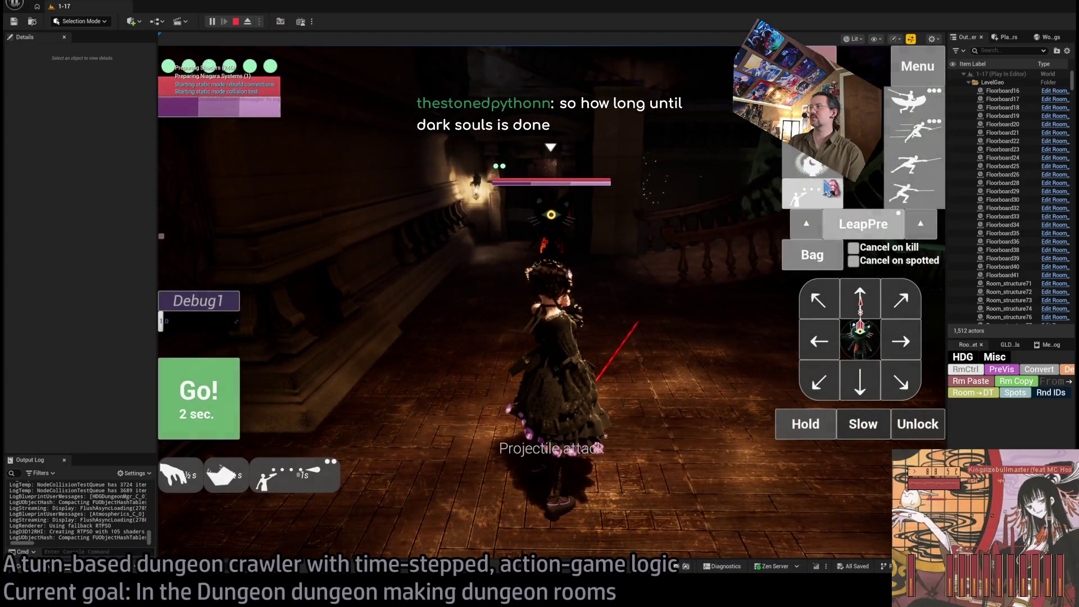
{"action": "left_click", "coordinate": [809, 163]}
{"action": "left_click", "coordinate": [859, 297]}
{"action": "left_click", "coordinate": [917, 135]}
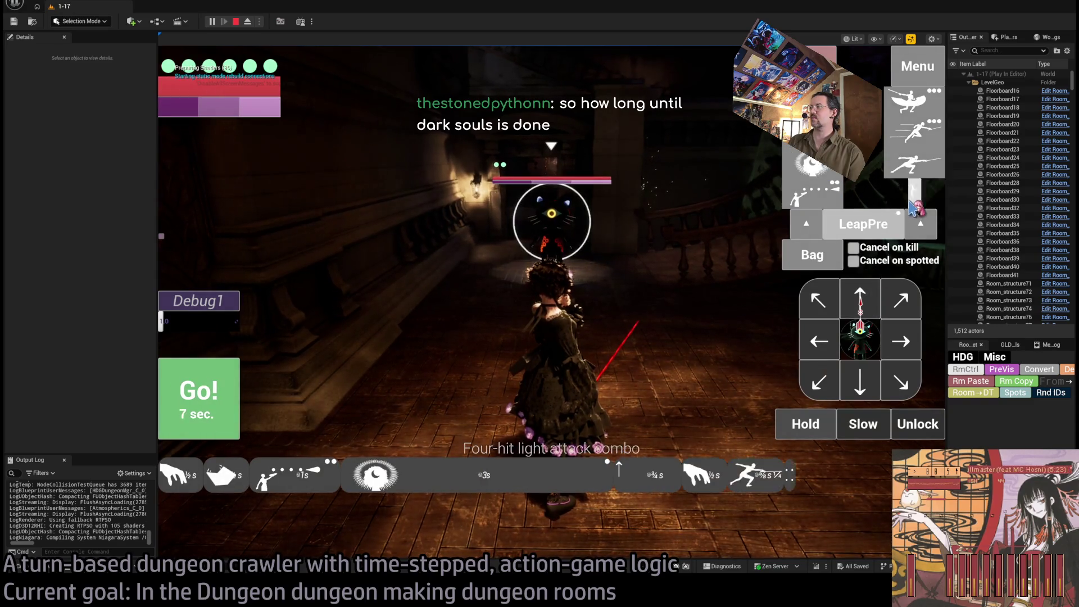
{"action": "left_click", "coordinate": [920, 143]}
{"action": "left_click", "coordinate": [211, 404]}
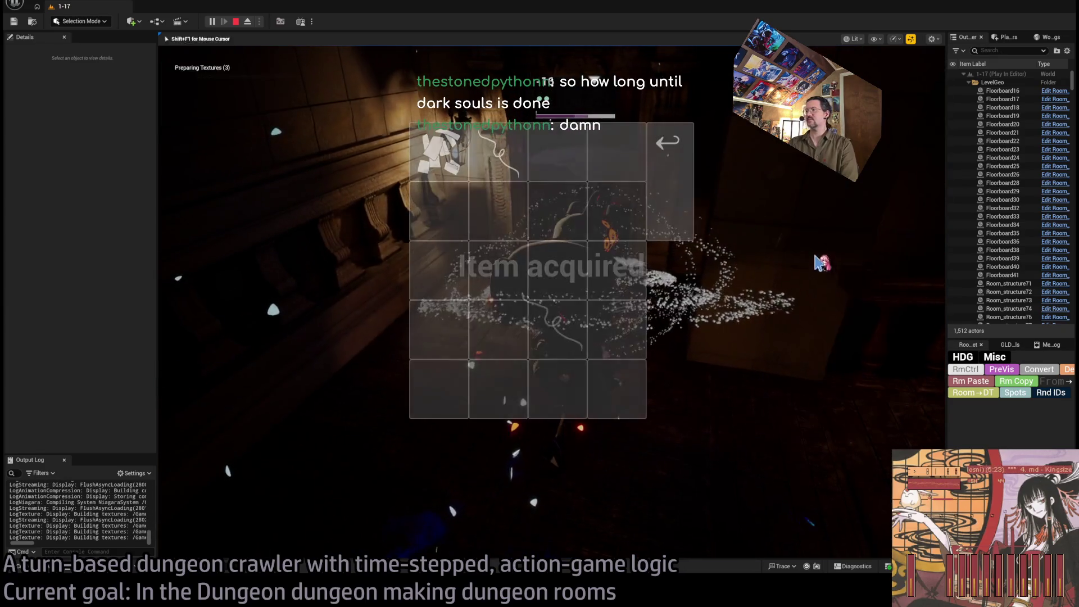
Step: Throw the sewing needle from the bag, leap at the cat, then stop the session
{"action": "left_click", "coordinate": [811, 254]}
{"action": "left_click", "coordinate": [498, 150]}
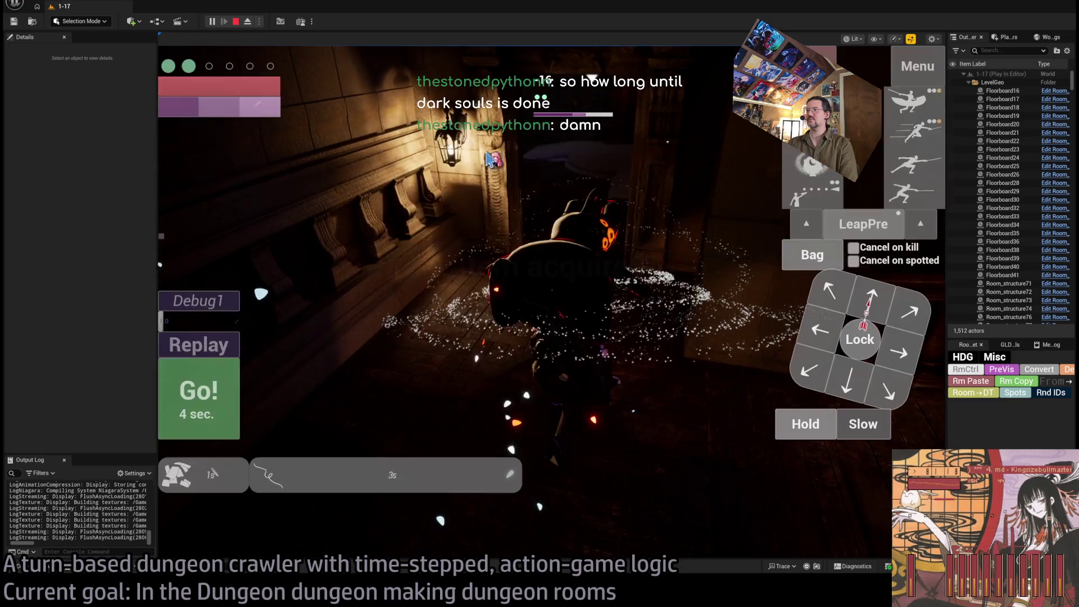
{"action": "key", "text": "space"}
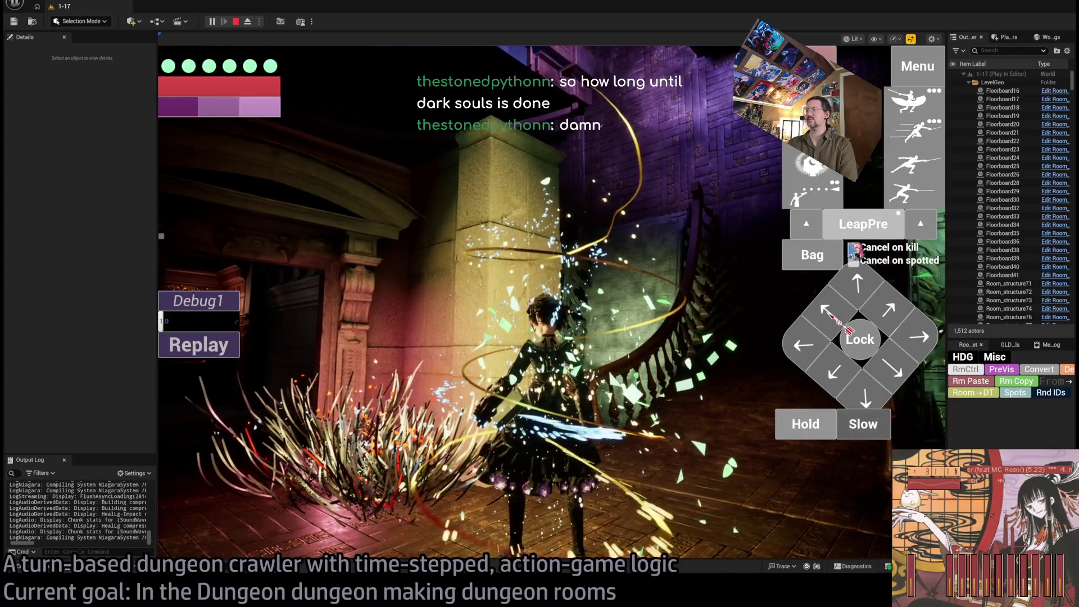
{"action": "left_click", "coordinate": [561, 354]}
{"action": "key", "text": "space"}
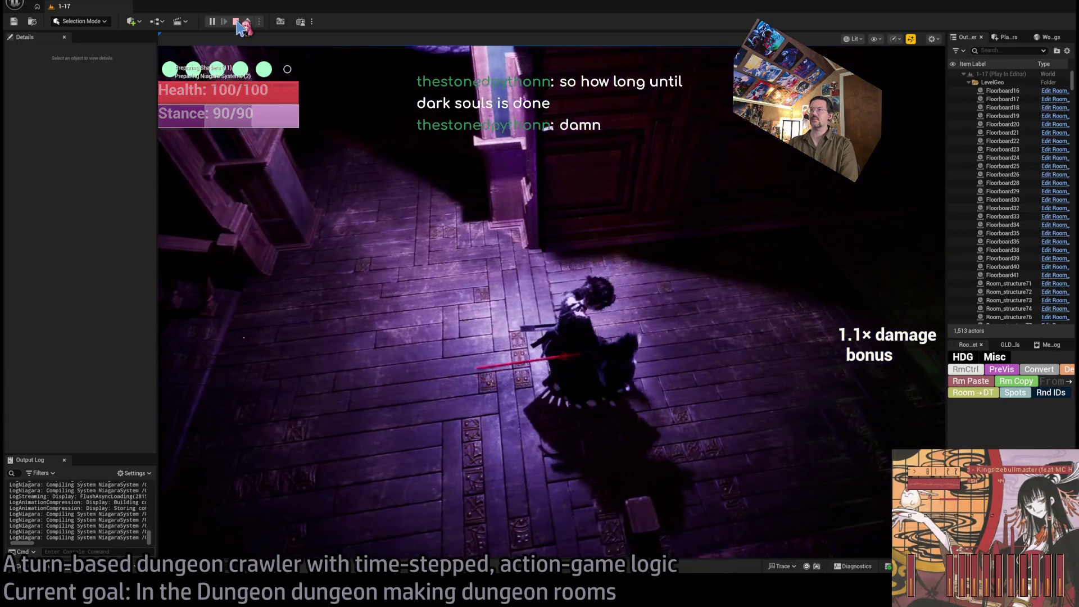
{"action": "left_click", "coordinate": [237, 21]}
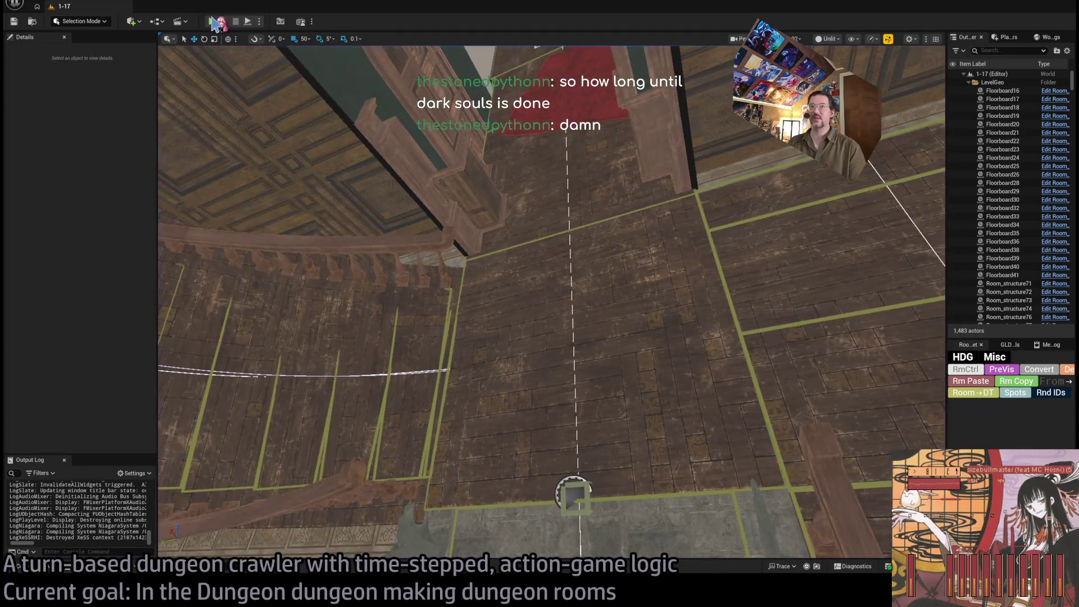
Step: Start a new play session, dismiss the graphics settings and queue a 1s step right
{"action": "left_click", "coordinate": [211, 22]}
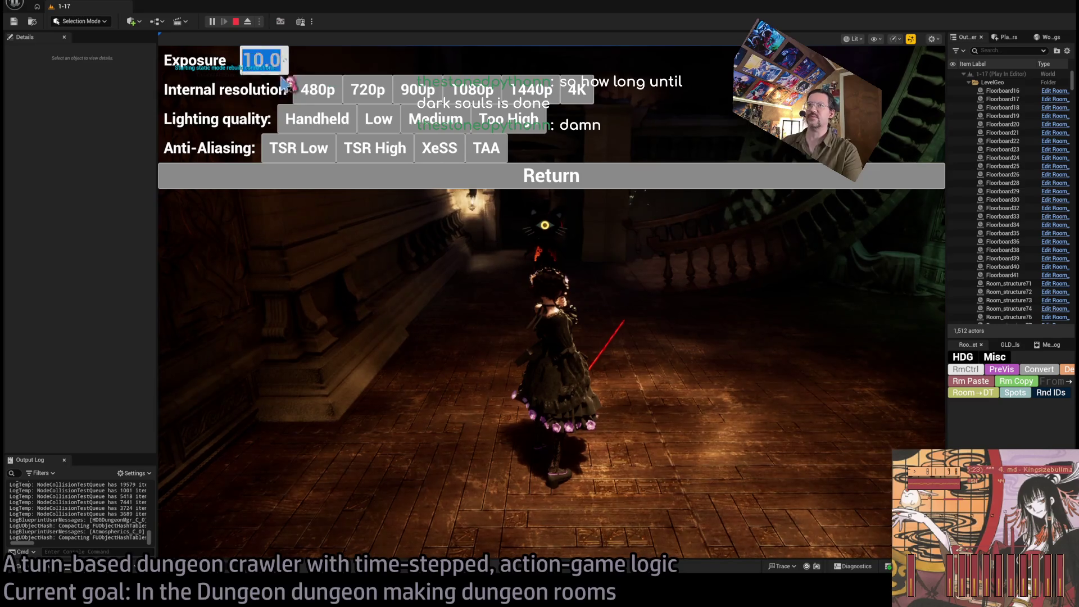
{"action": "left_click", "coordinate": [521, 186]}
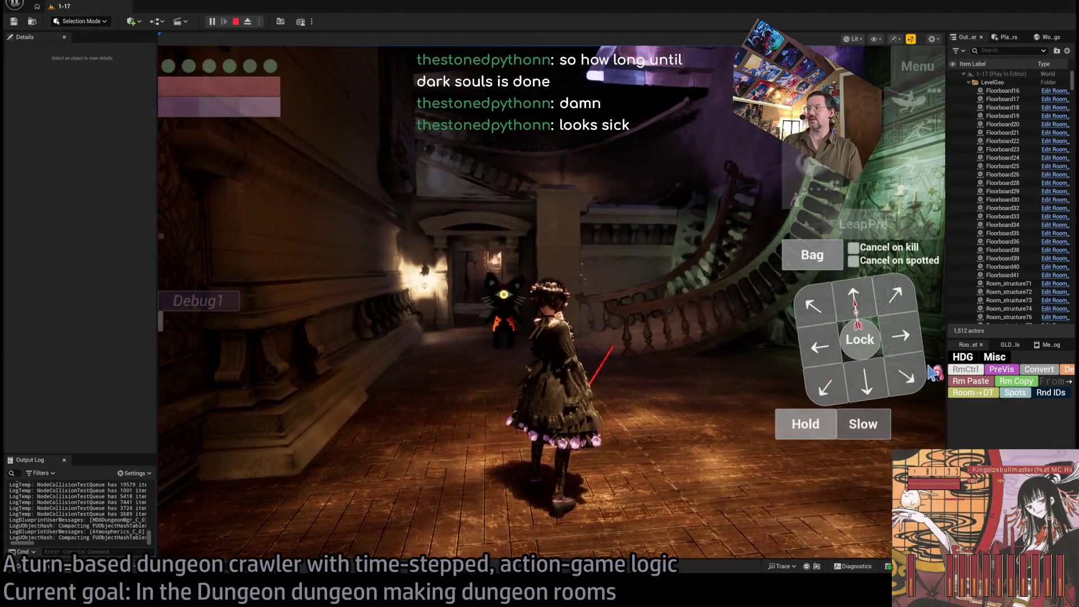
{"action": "left_click", "coordinate": [905, 338]}
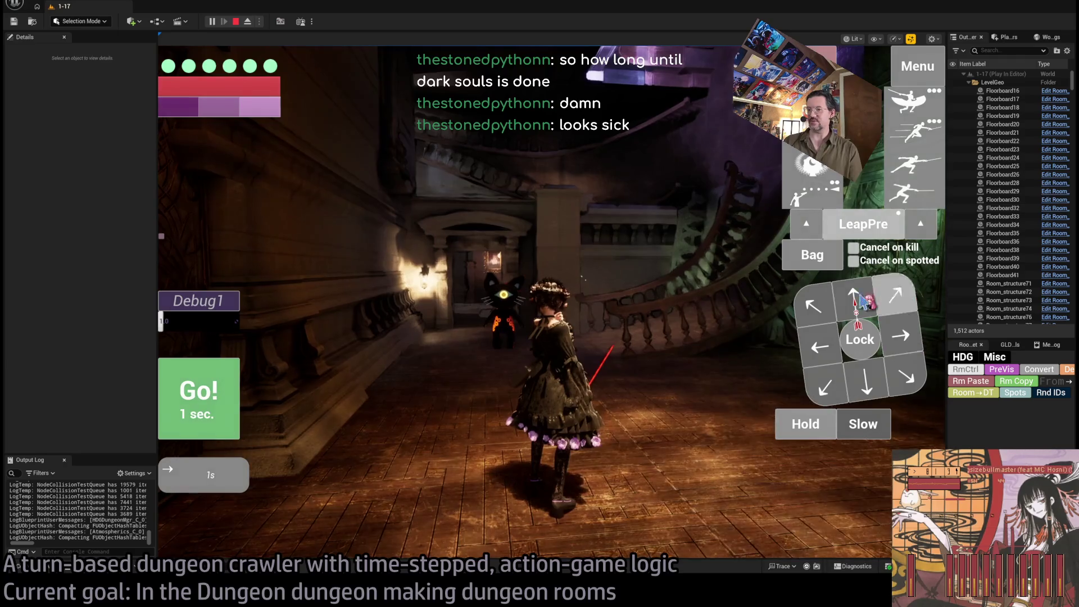
{"action": "left_click_drag", "start_coordinate": [945, 292], "coordinate": [1061, 292]}
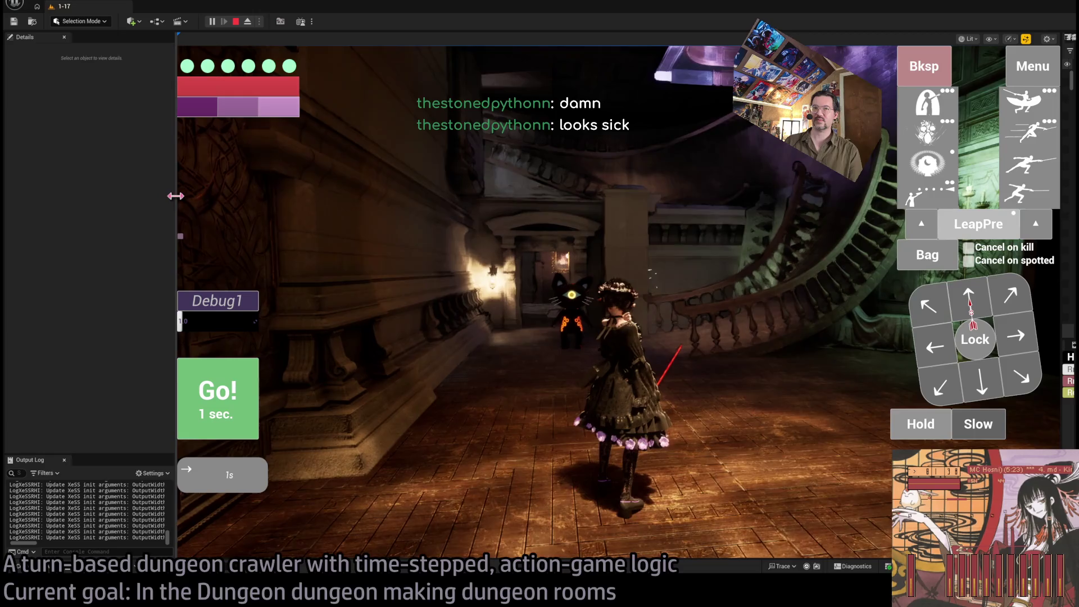
Step: Widen the game view and run a half-second forward step plus a step left
{"action": "left_click_drag", "start_coordinate": [176, 196], "coordinate": [53, 197]}
{"action": "left_click", "coordinate": [966, 306]}
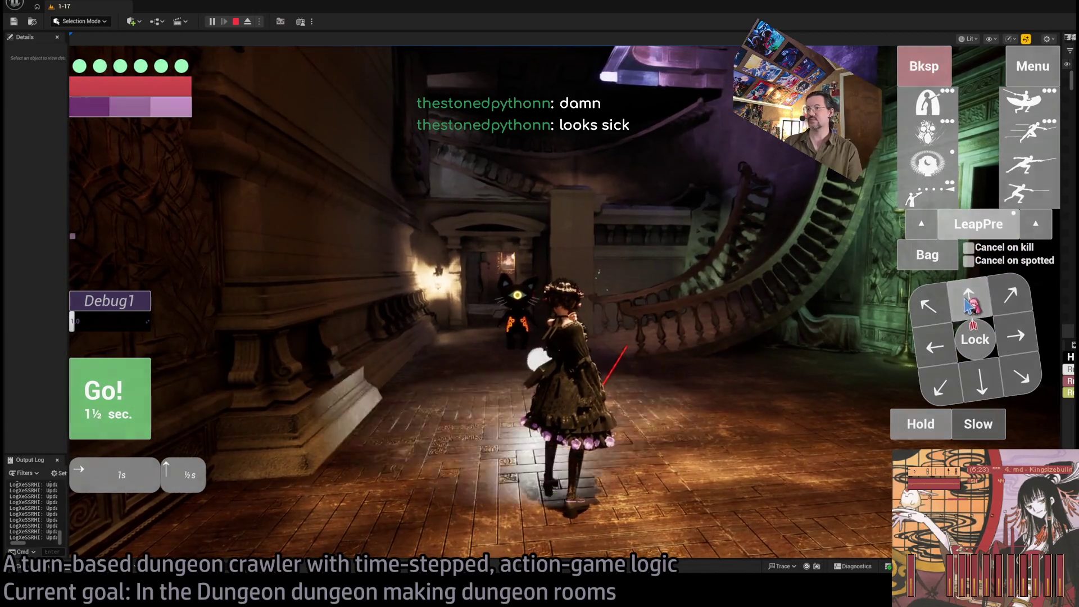
{"action": "left_click", "coordinate": [967, 387]}
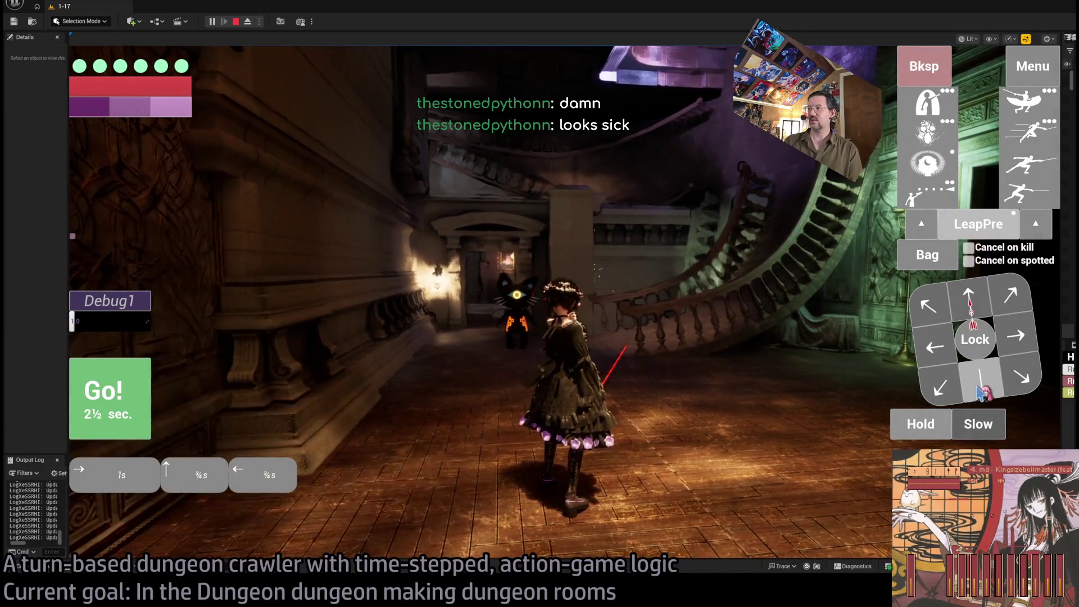
{"action": "left_click", "coordinate": [146, 396]}
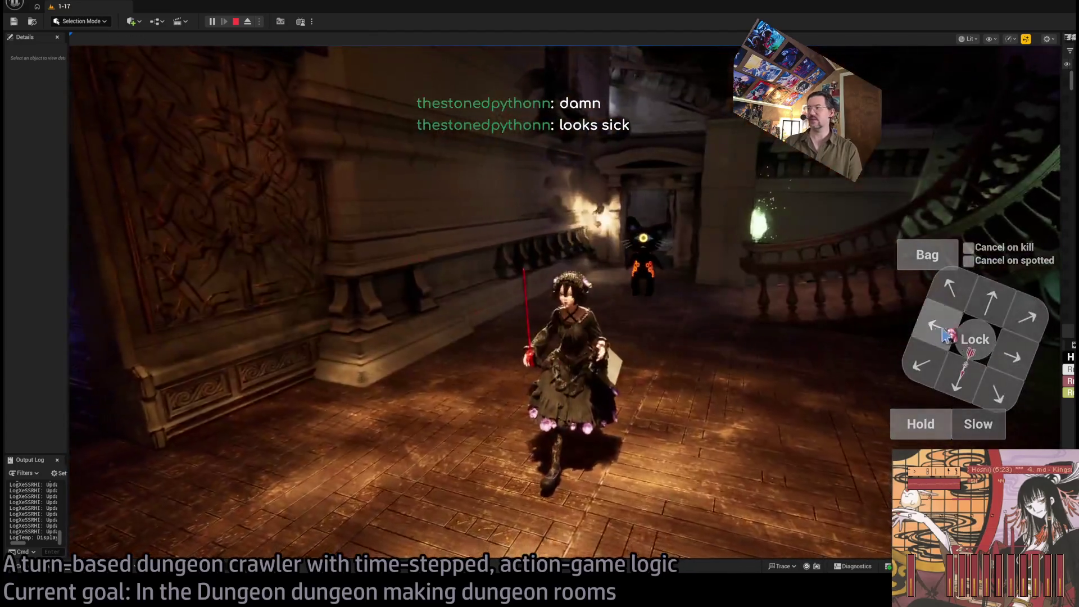
Step: Lock onto the cat, play out the four-hit light combo, then run toward the staircase
{"action": "left_click", "coordinate": [972, 338]}
{"action": "left_click", "coordinate": [1012, 336]}
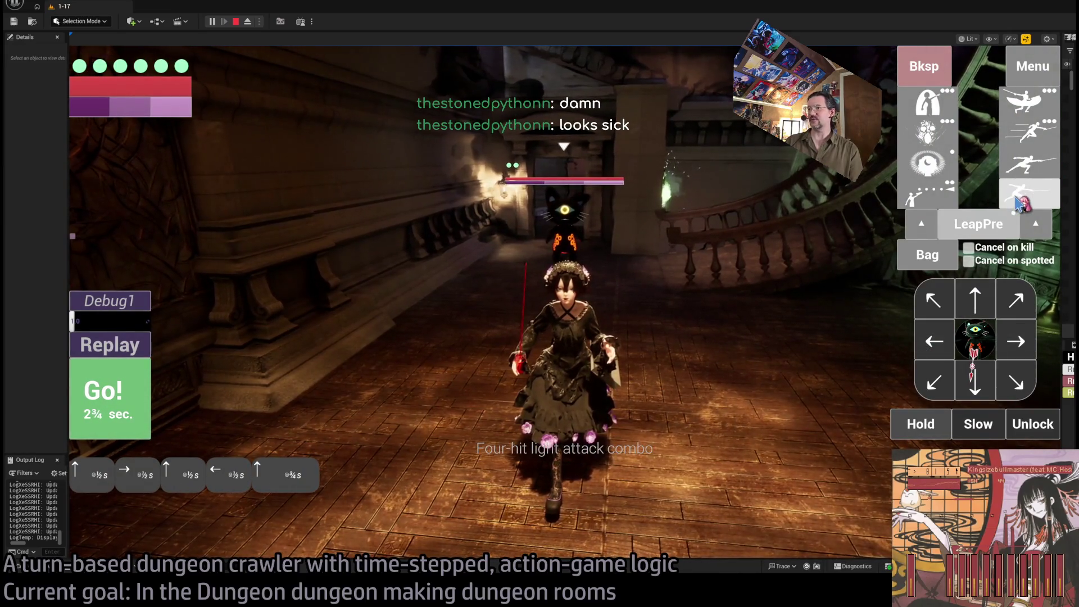
{"action": "left_click", "coordinate": [100, 400]}
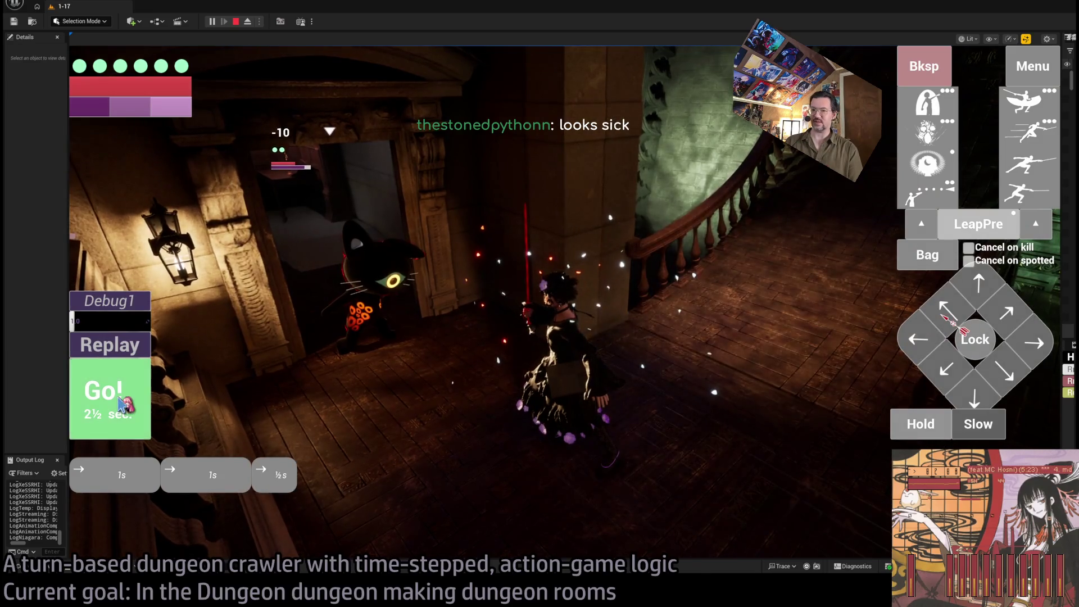
{"action": "left_click", "coordinate": [108, 409]}
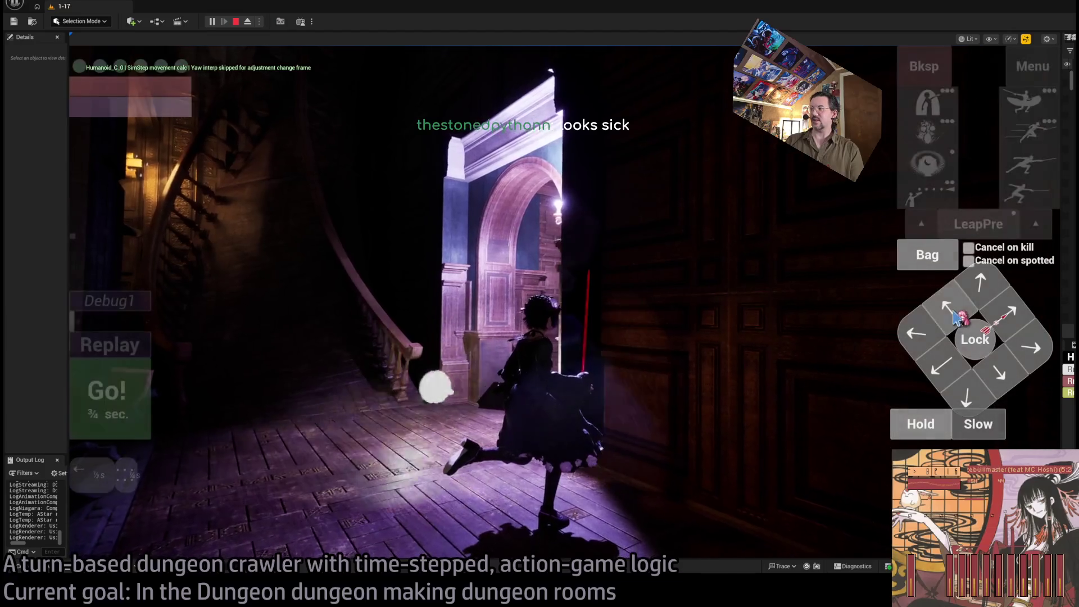
Step: Lock onto the cat in the parlour and fire projectile attacks at it
{"action": "key", "text": "Return"}
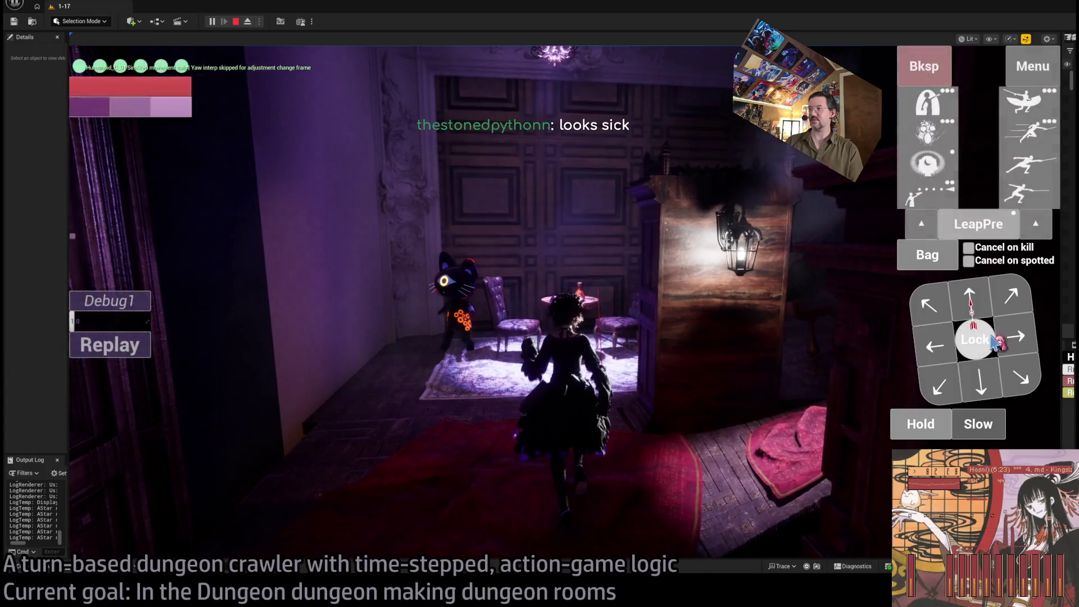
{"action": "left_click", "coordinate": [974, 339]}
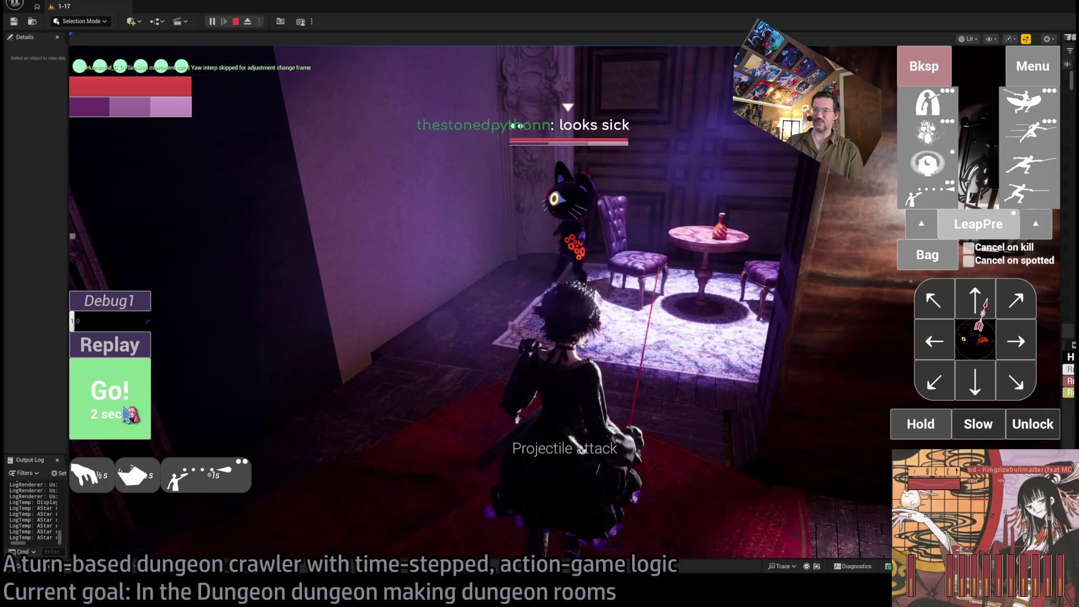
{"action": "left_click", "coordinate": [145, 413]}
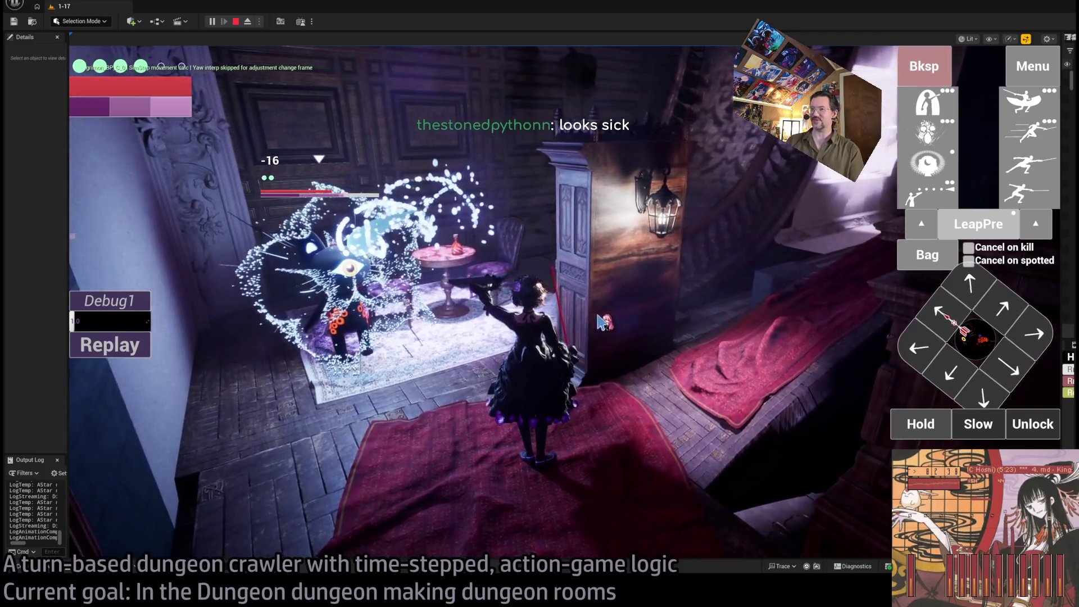
{"action": "left_click", "coordinate": [585, 333]}
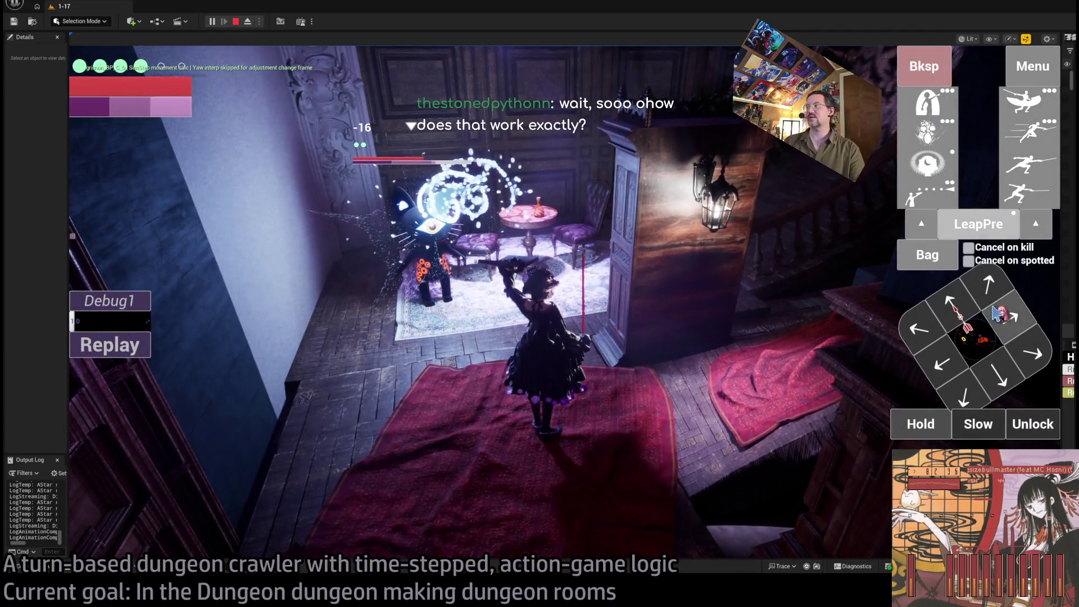
Step: Attack the cat with a forward step and several lunges, then play a fencing-stance turn
{"action": "left_click", "coordinate": [956, 302]}
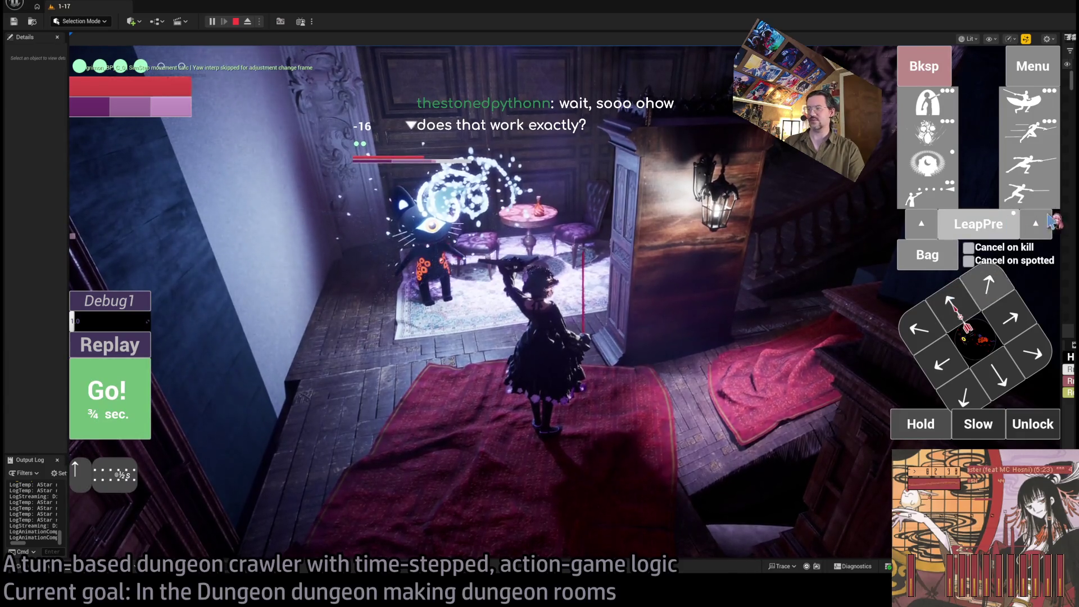
{"action": "left_click", "coordinate": [1030, 197]}
{"action": "left_click", "coordinate": [1031, 201]}
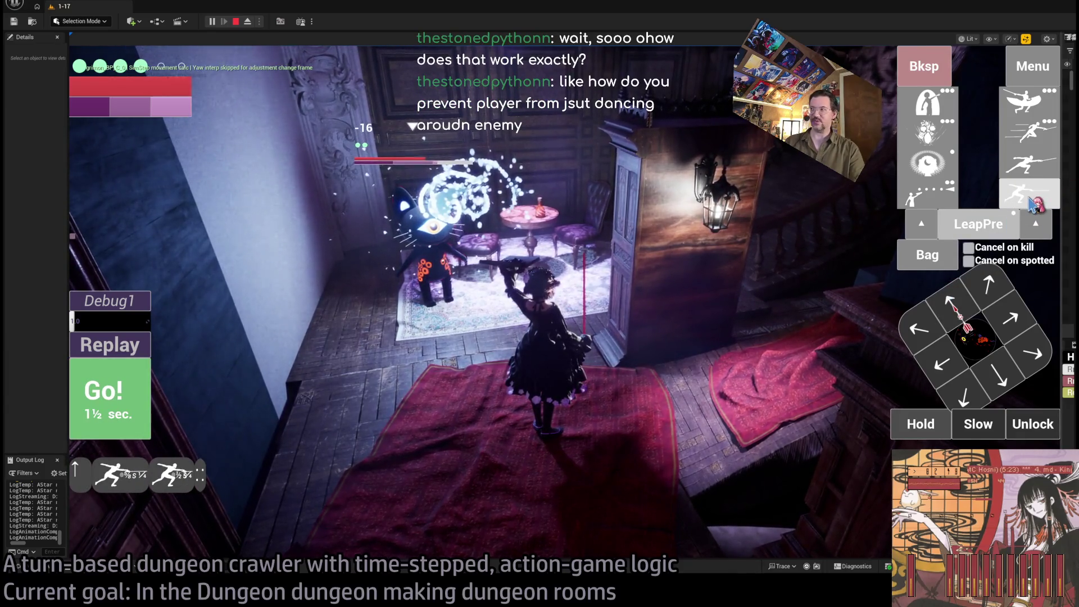
{"action": "left_click", "coordinate": [1032, 200]}
{"action": "left_click", "coordinate": [1031, 200]}
{"action": "key", "text": "space"}
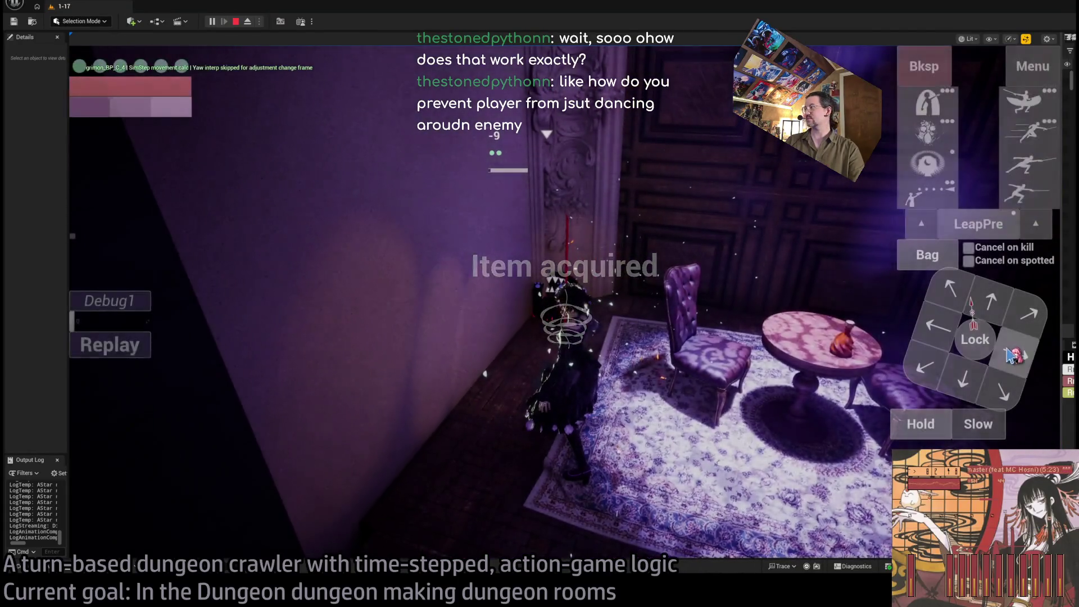
{"action": "left_click", "coordinate": [1046, 175]}
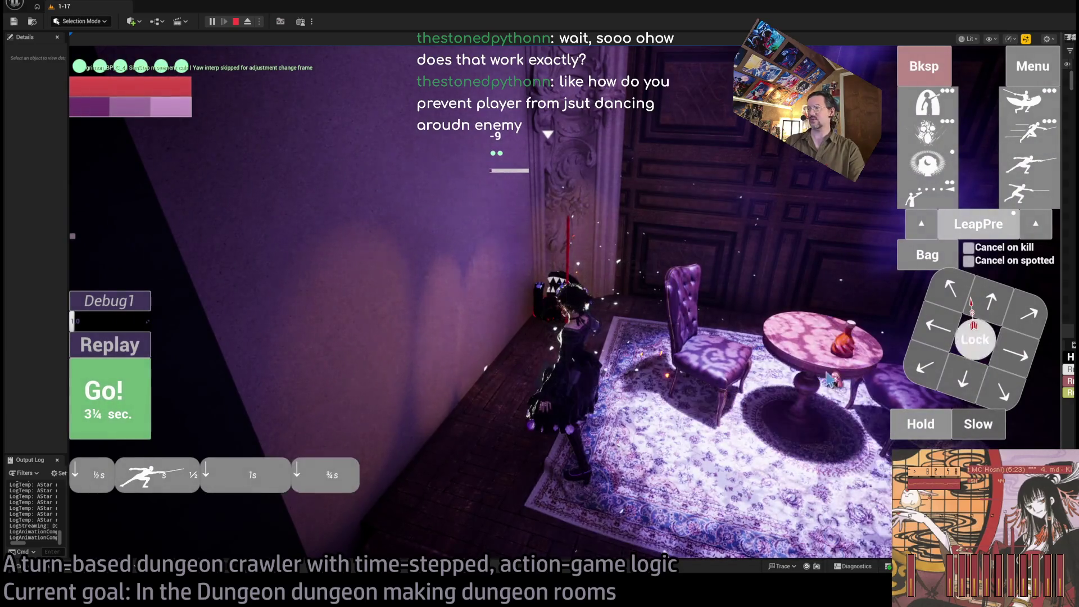
{"action": "left_click", "coordinate": [143, 400]}
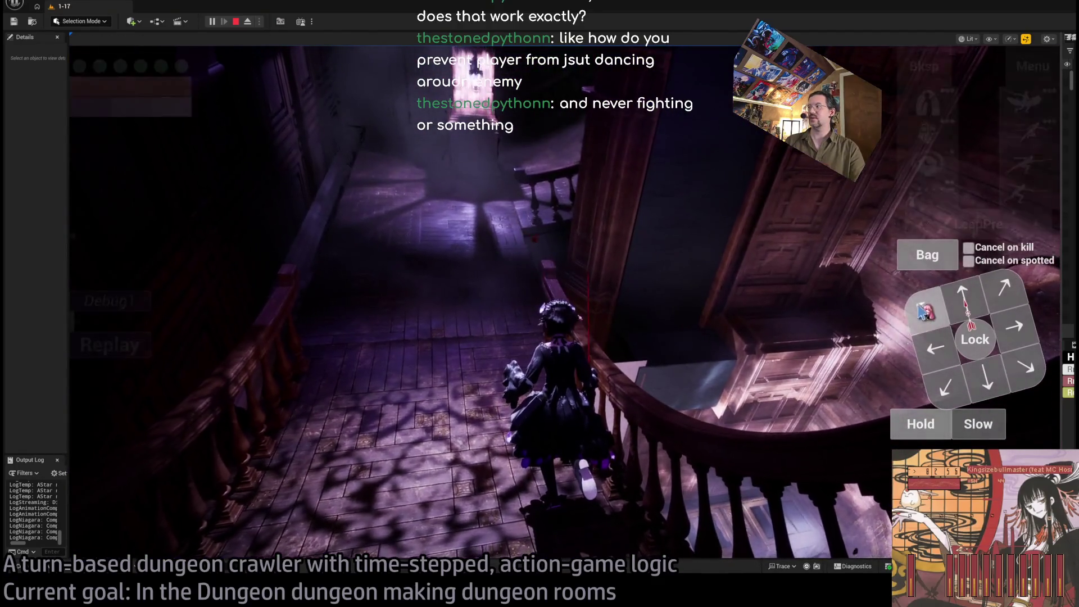
Step: Queue two half-second steps, diagonal and down, and play them out to descend the stairs
{"action": "left_click", "coordinate": [916, 306]}
{"action": "left_click", "coordinate": [916, 306]}
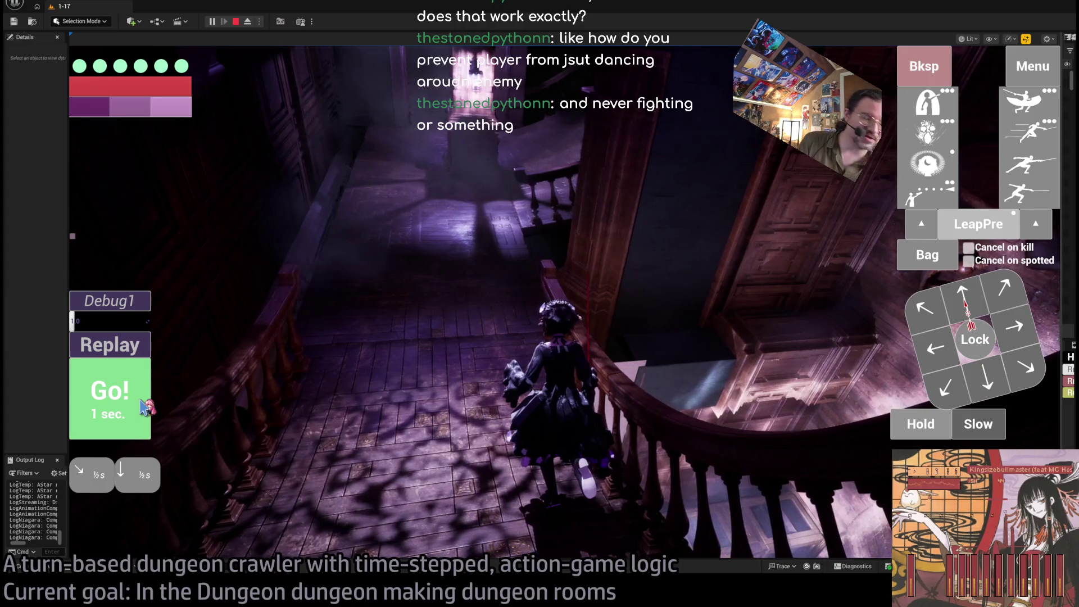
{"action": "left_click", "coordinate": [103, 406]}
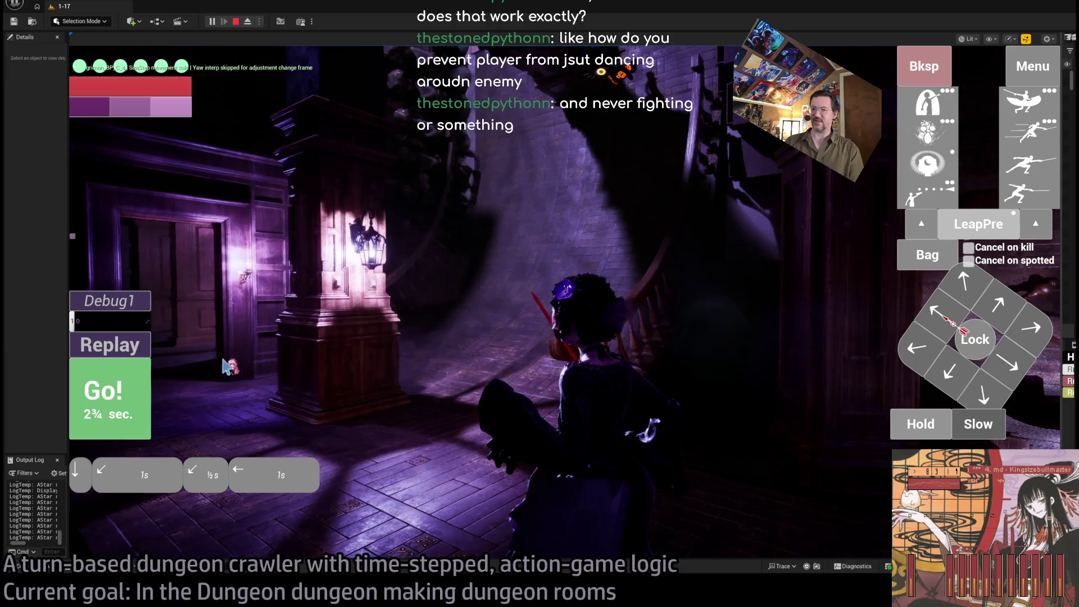
{"action": "key", "text": "space"}
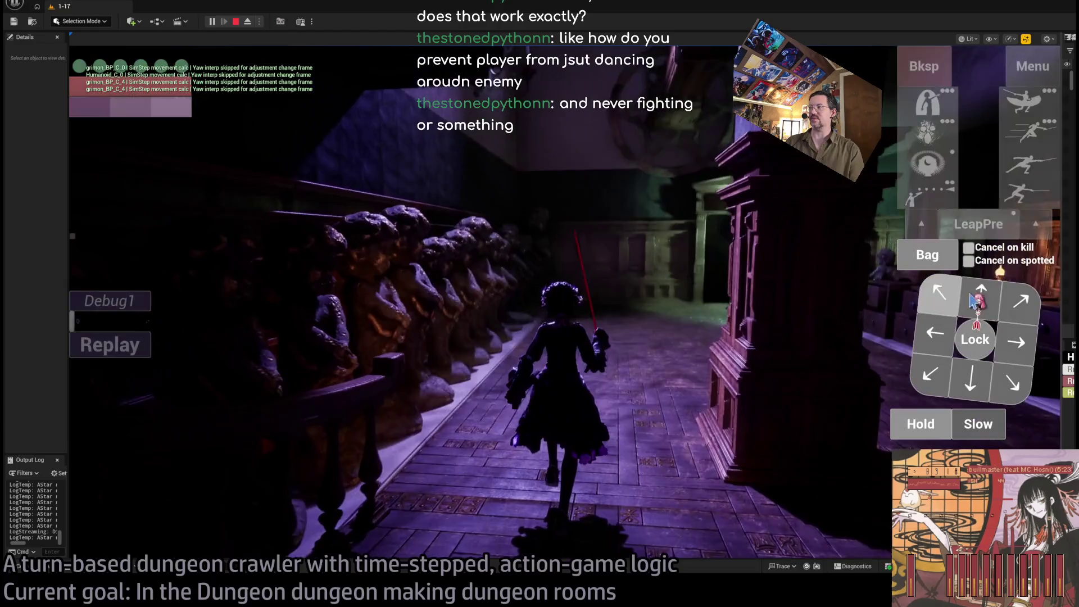
Step: Advance through the statue gallery with forward moves, then queue a half-second step right
{"action": "left_click", "coordinate": [980, 294]}
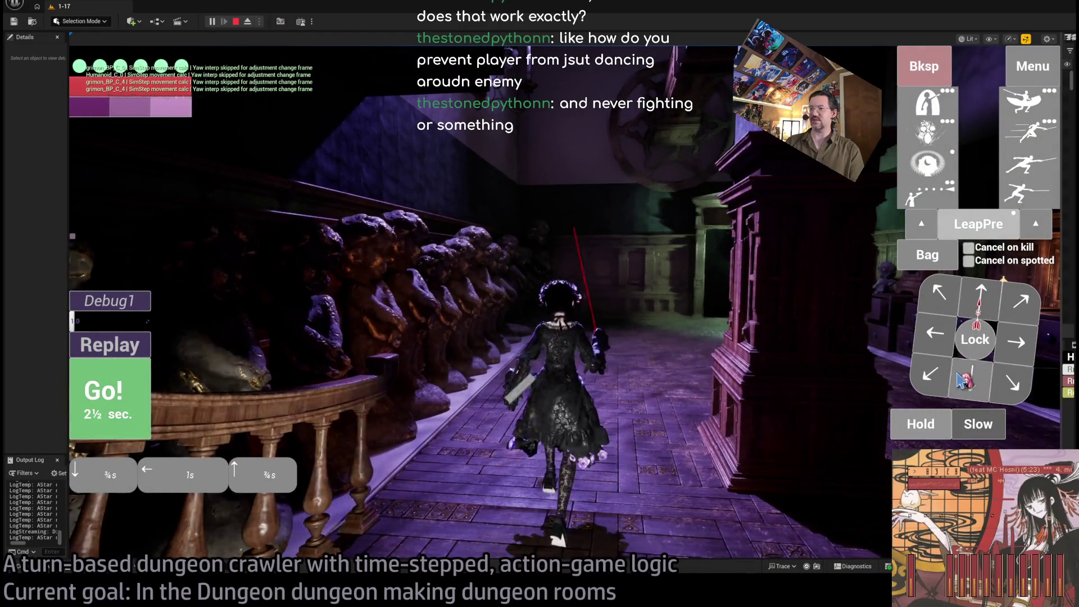
{"action": "left_click", "coordinate": [115, 410]}
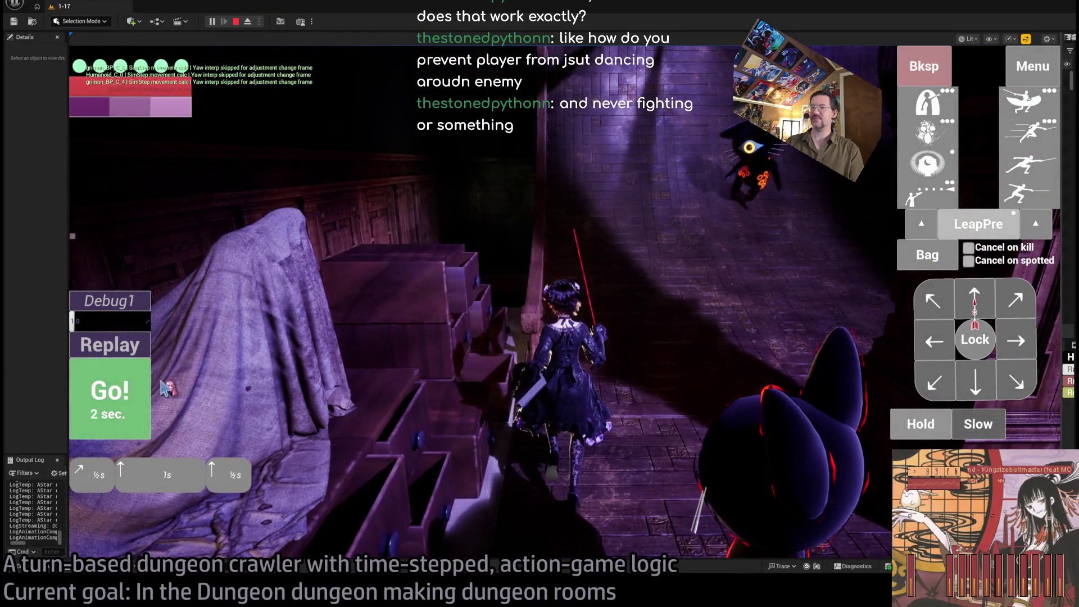
{"action": "left_click", "coordinate": [140, 387]}
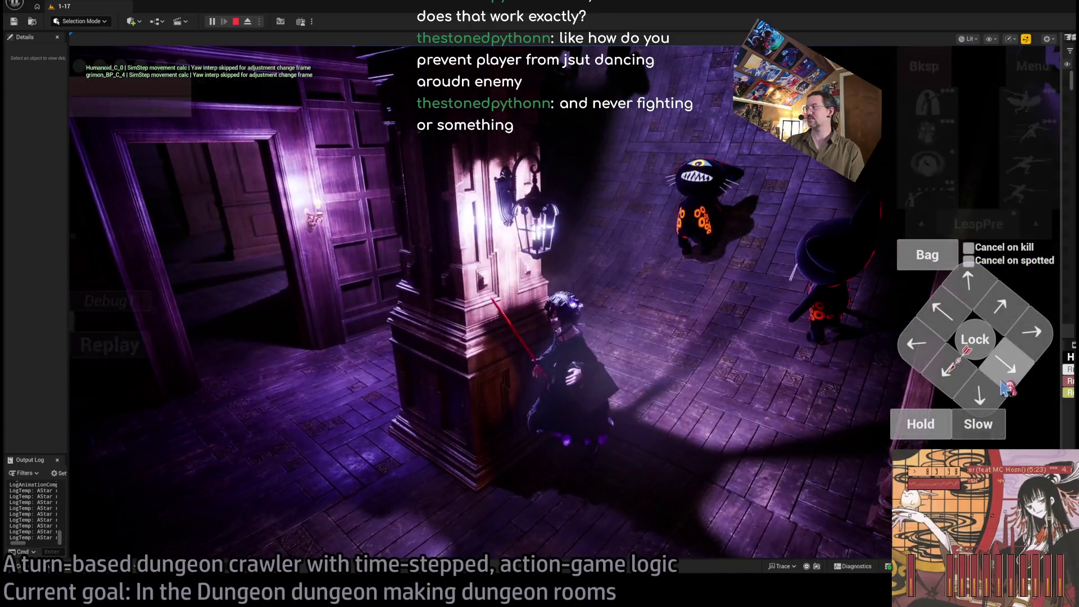
{"action": "left_click", "coordinate": [1006, 387]}
{"action": "key", "text": "space"}
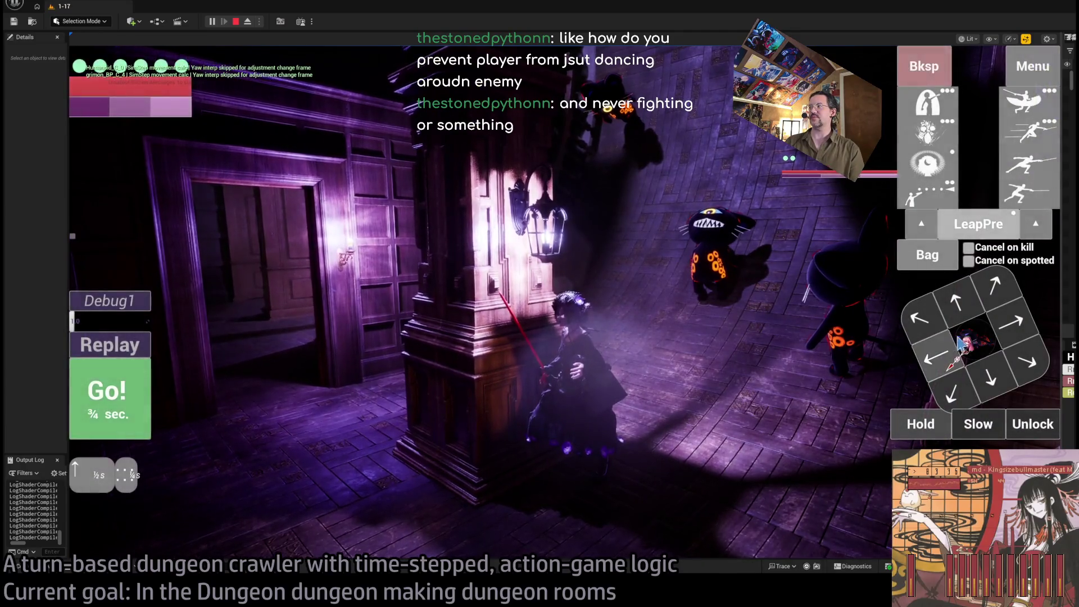
{"action": "left_click", "coordinate": [959, 343]}
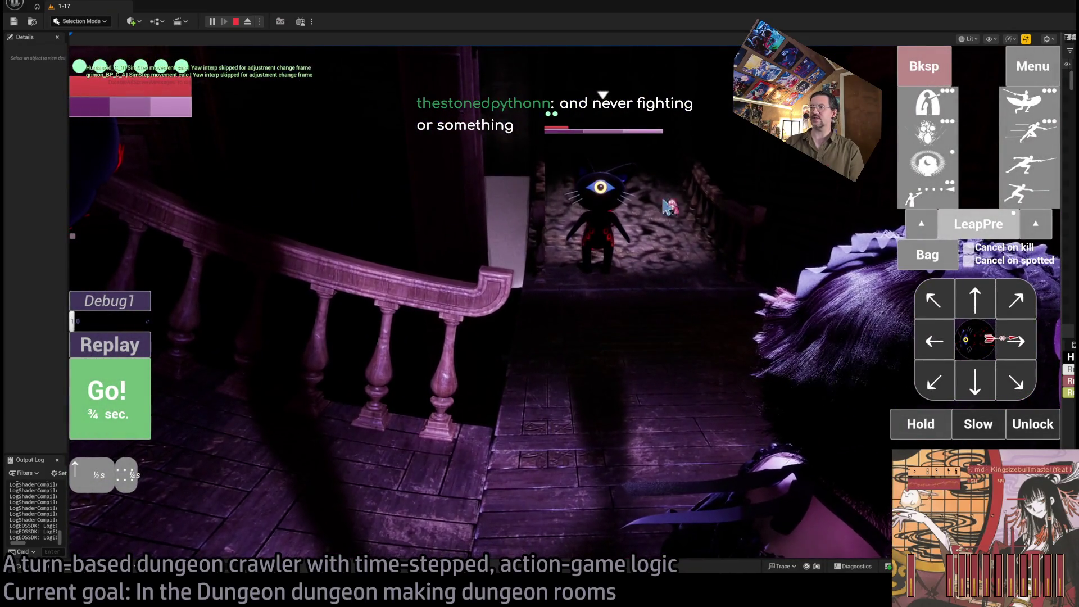
{"action": "left_click", "coordinate": [975, 384]}
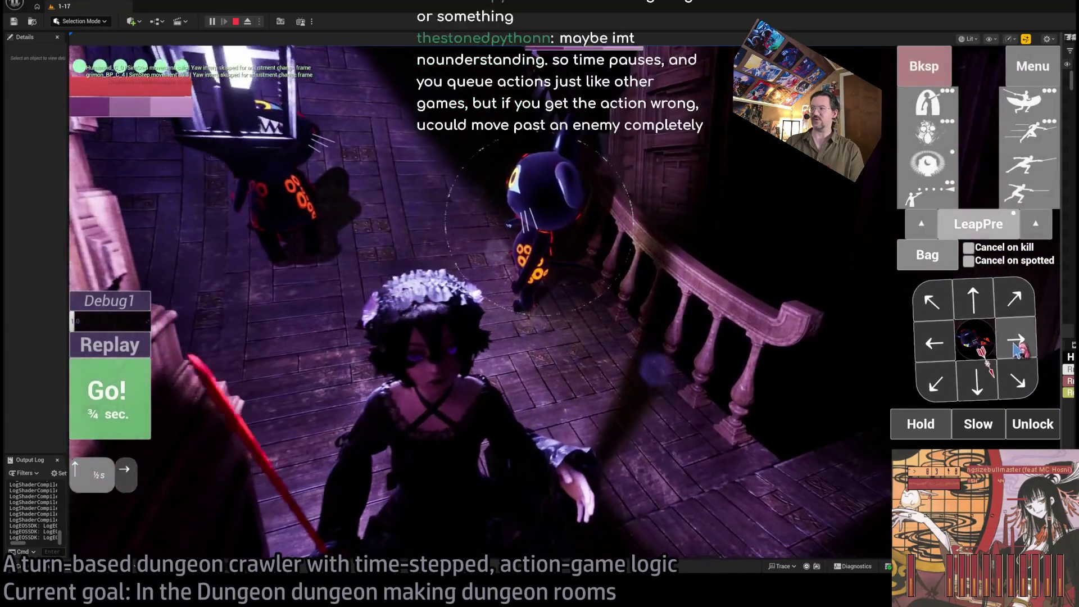
Step: Run a turn past the cat, step left, and queue a diagonal up-right step
{"action": "left_click", "coordinate": [118, 396]}
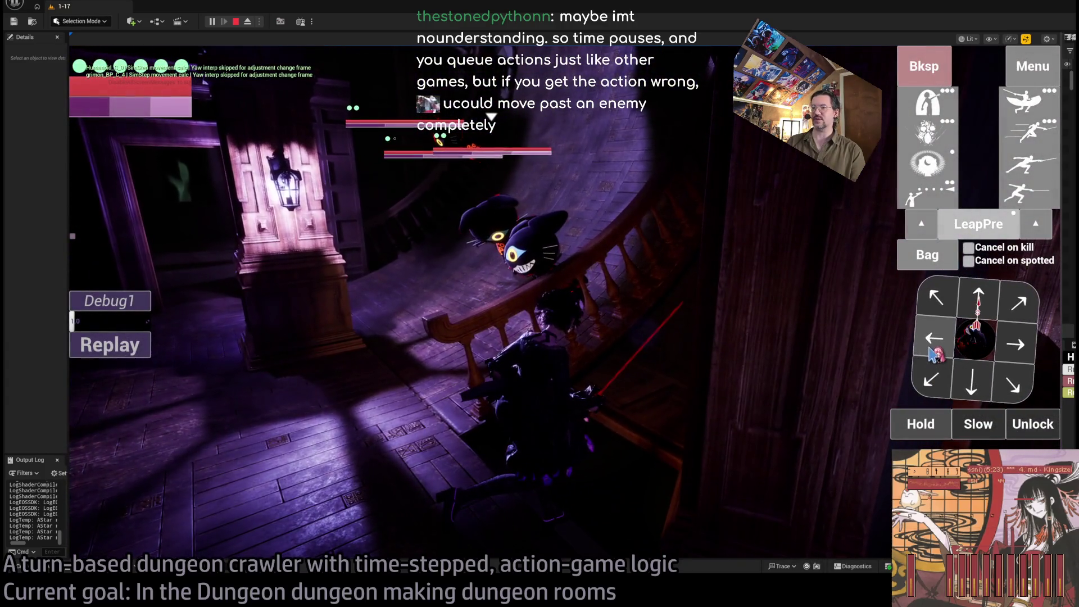
{"action": "left_click", "coordinate": [932, 349]}
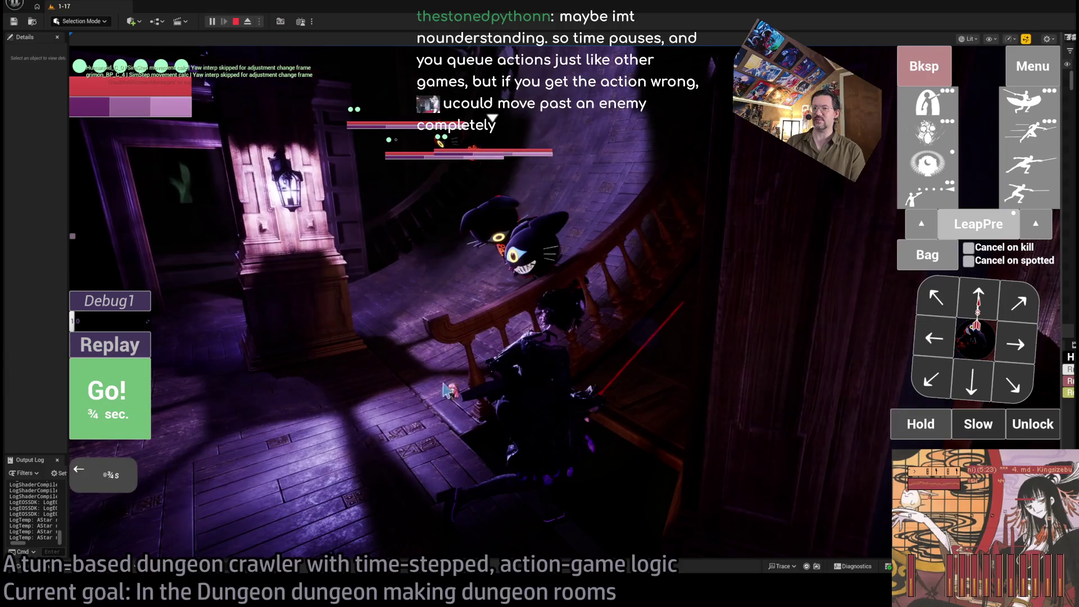
{"action": "left_click", "coordinate": [130, 404]}
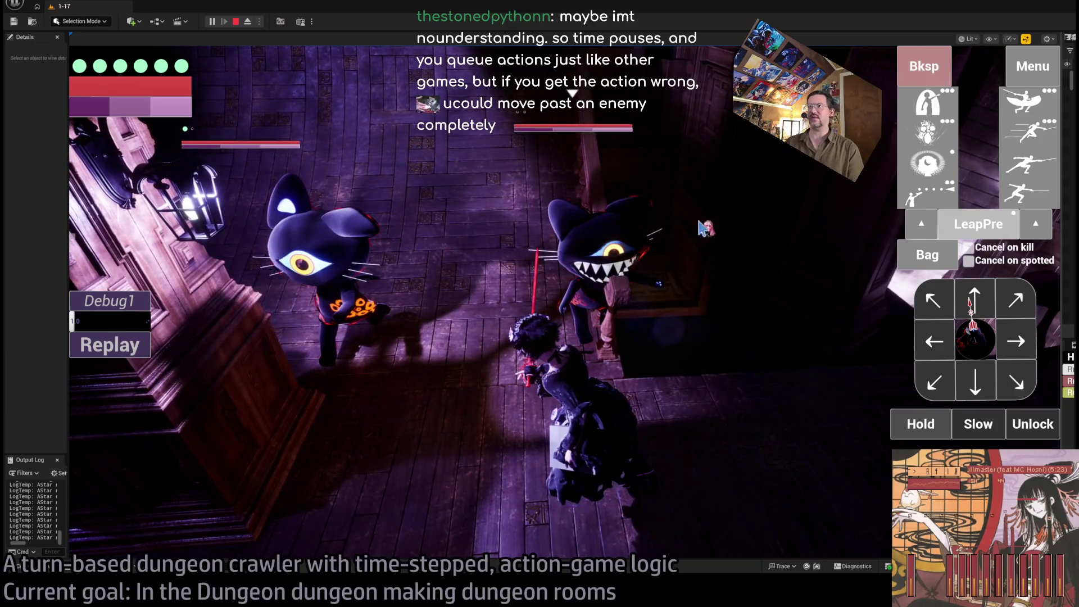
{"action": "left_click", "coordinate": [972, 349]}
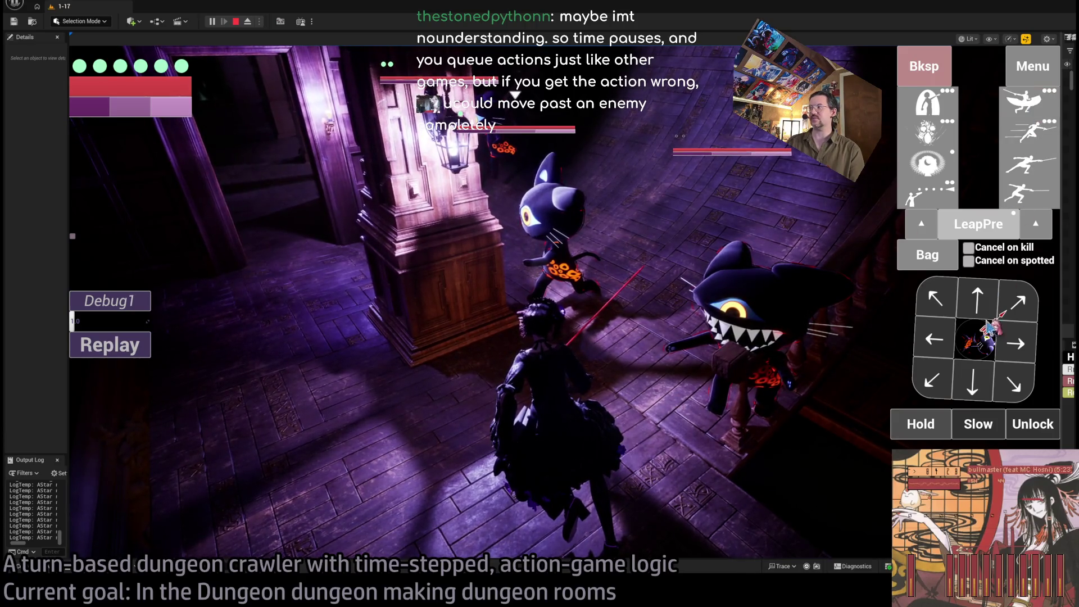
Step: Lock onto the nearest cat and play a turn of a forward step plus Projectile attack
{"action": "left_click", "coordinate": [970, 349]}
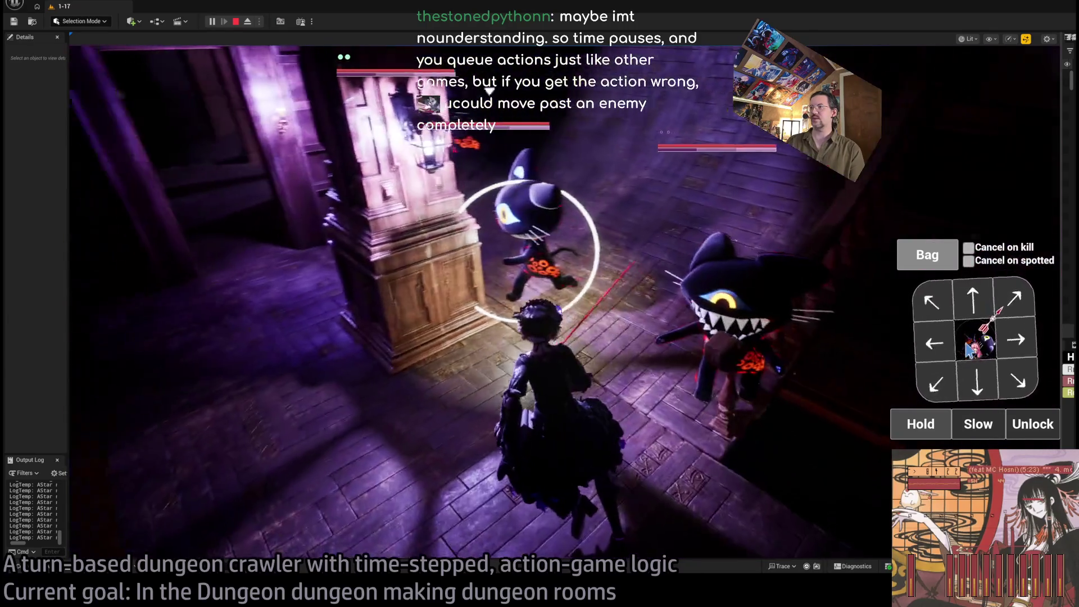
{"action": "left_click", "coordinate": [977, 308]}
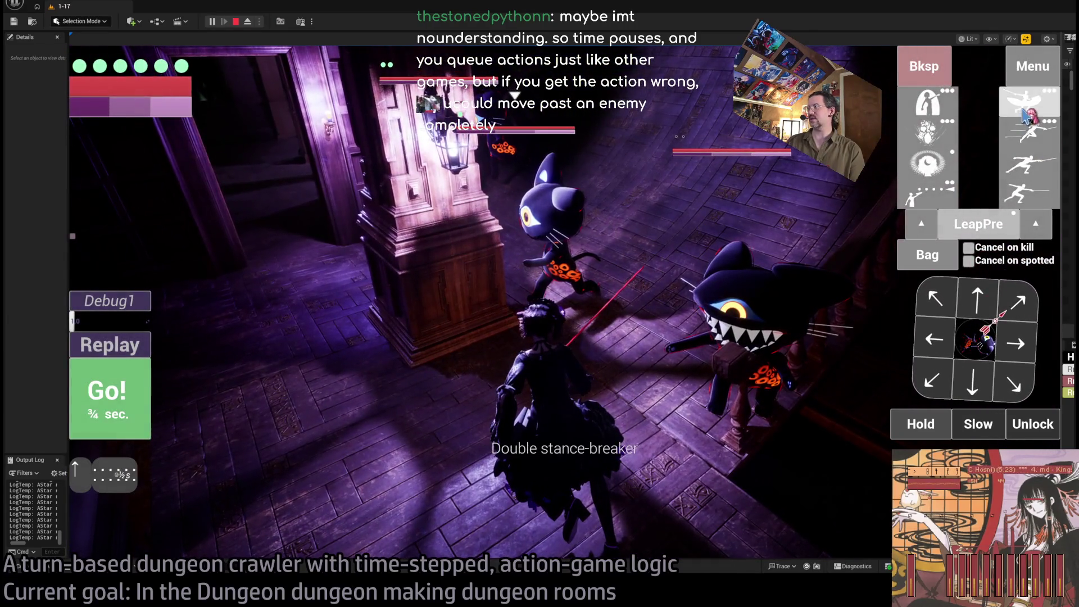
{"action": "left_click", "coordinate": [1024, 112]}
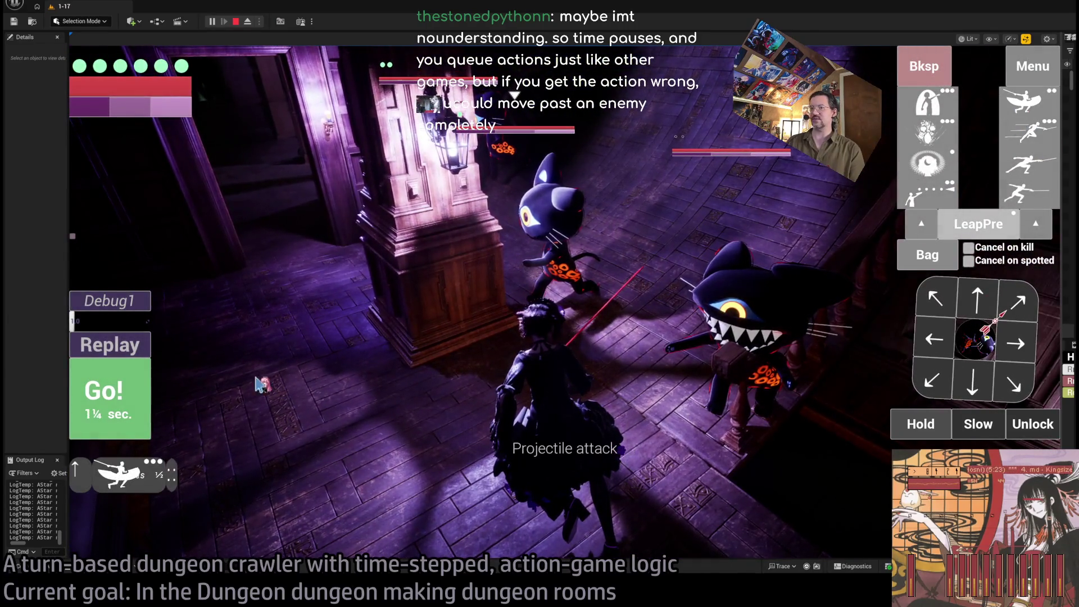
{"action": "left_click", "coordinate": [117, 409]}
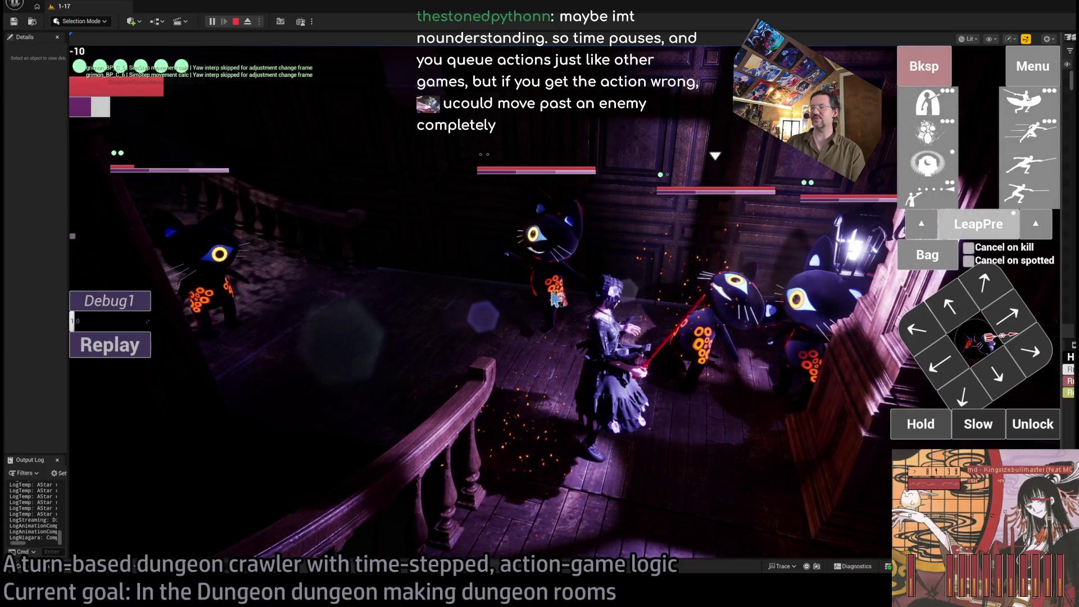
Step: Lock on, move left onto the staircase landing, aim a leap, and inspect the bag's items
{"action": "left_click", "coordinate": [1027, 426]}
{"action": "left_click", "coordinate": [936, 328]}
{"action": "left_click", "coordinate": [139, 415]}
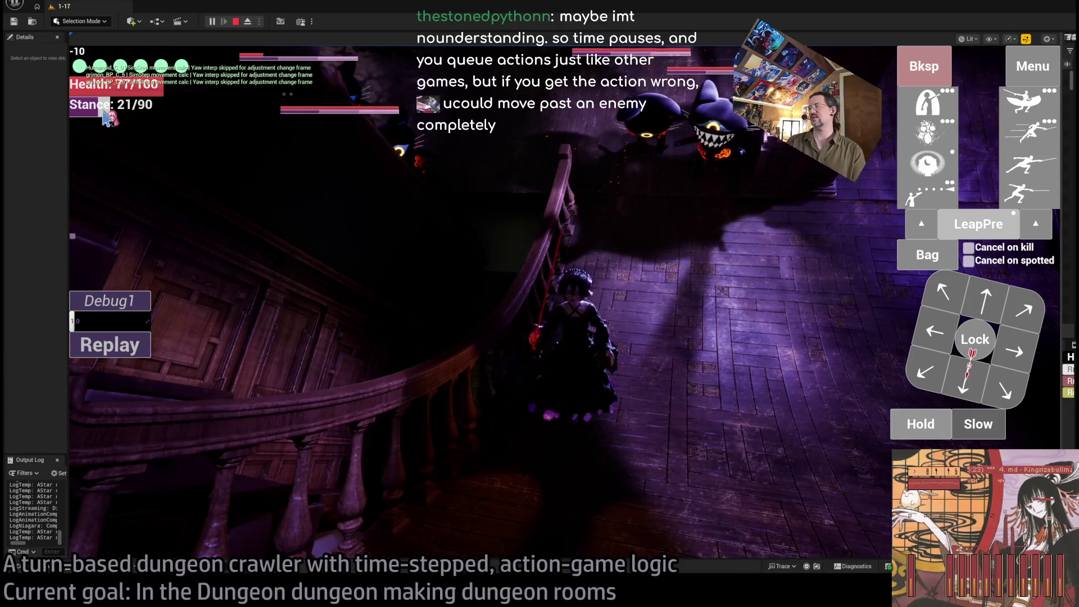
{"action": "left_click", "coordinate": [993, 228]}
{"action": "left_click", "coordinate": [927, 255]}
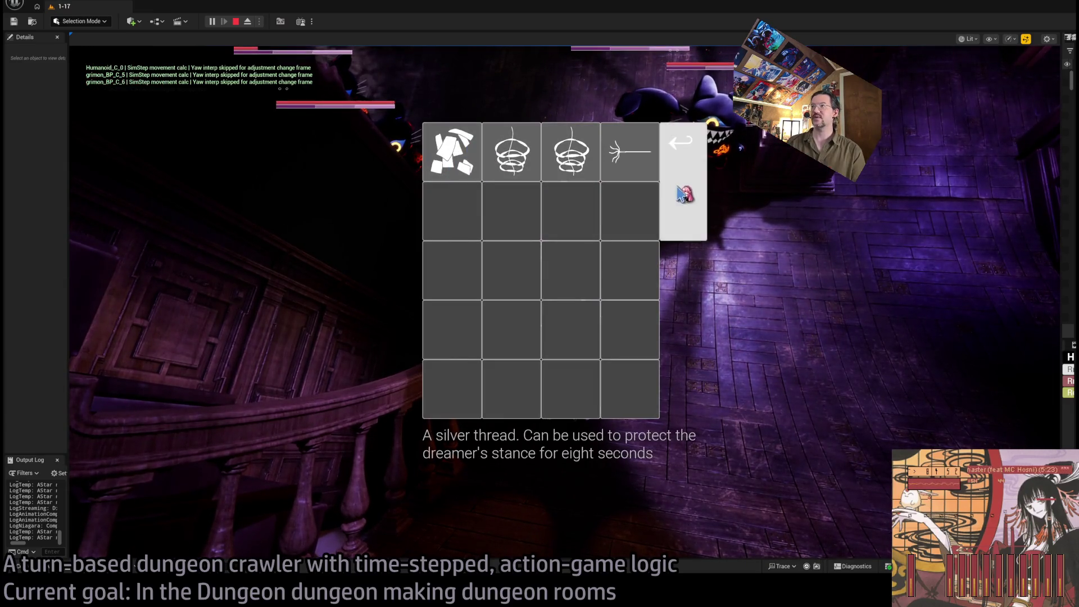
Step: Close the bag, lock onto the left cat, and queue a forward step
{"action": "left_click", "coordinate": [680, 144]}
{"action": "left_click", "coordinate": [976, 347]}
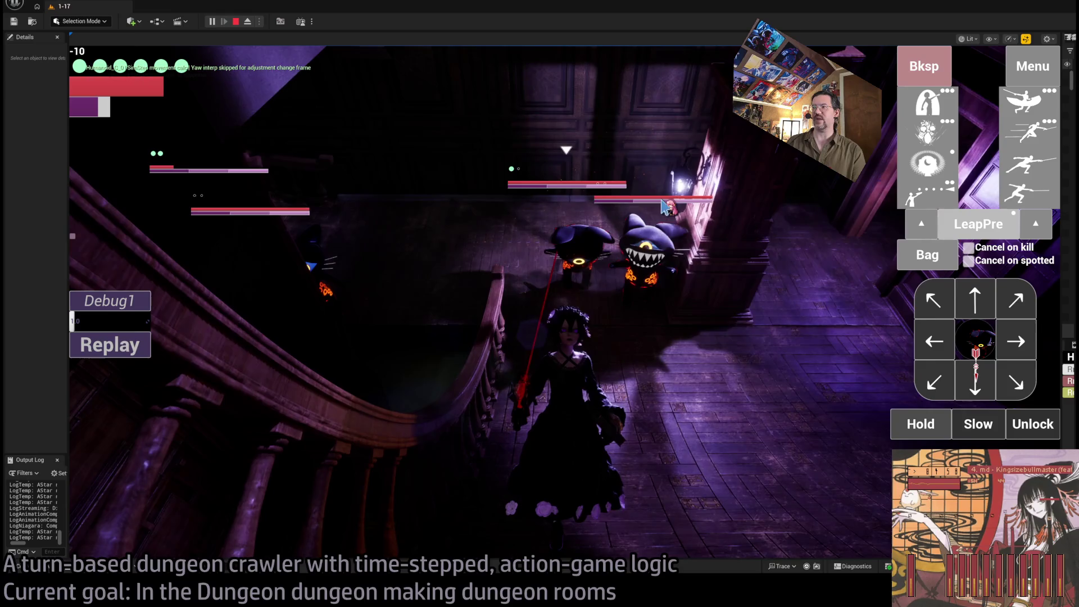
{"action": "left_click", "coordinate": [960, 338]}
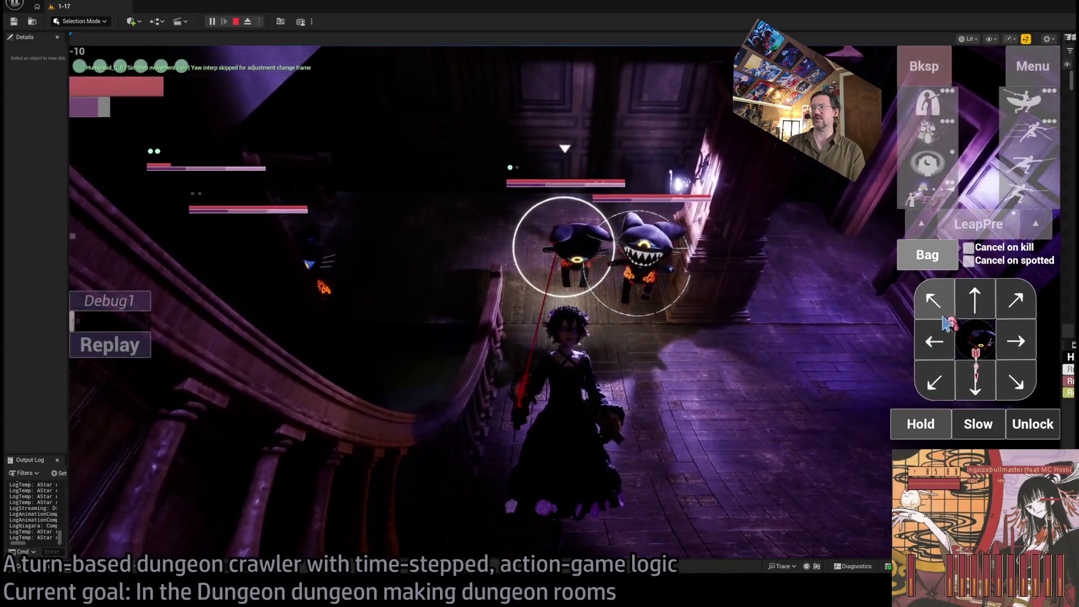
{"action": "left_click", "coordinate": [975, 320]}
Step: Queue a sewing needle throw, then remove it and queue a backward step instead
{"action": "left_click", "coordinate": [927, 255]}
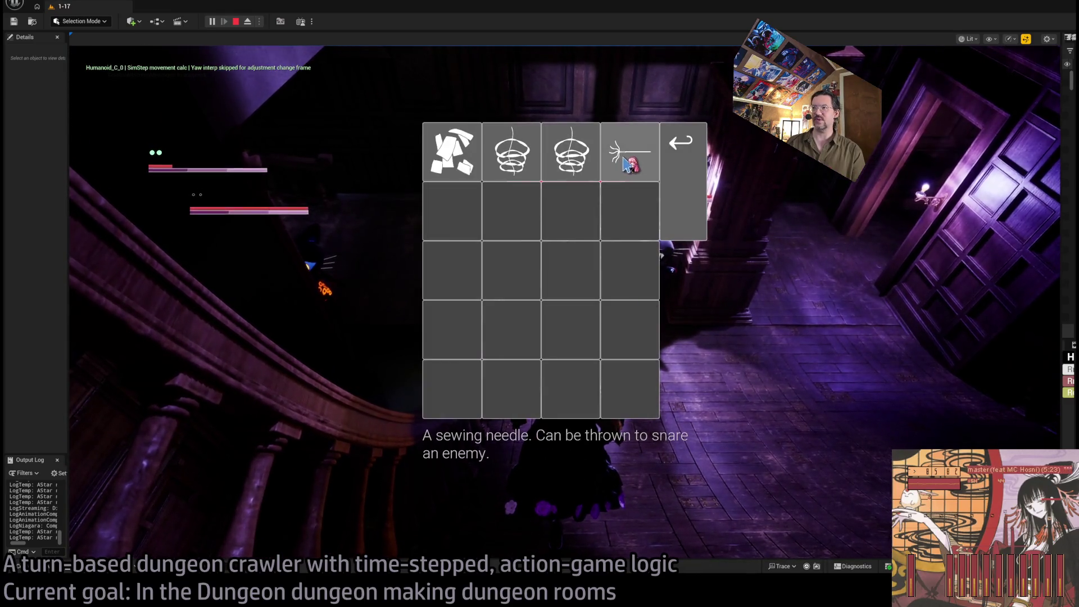
{"action": "left_click", "coordinate": [631, 157]}
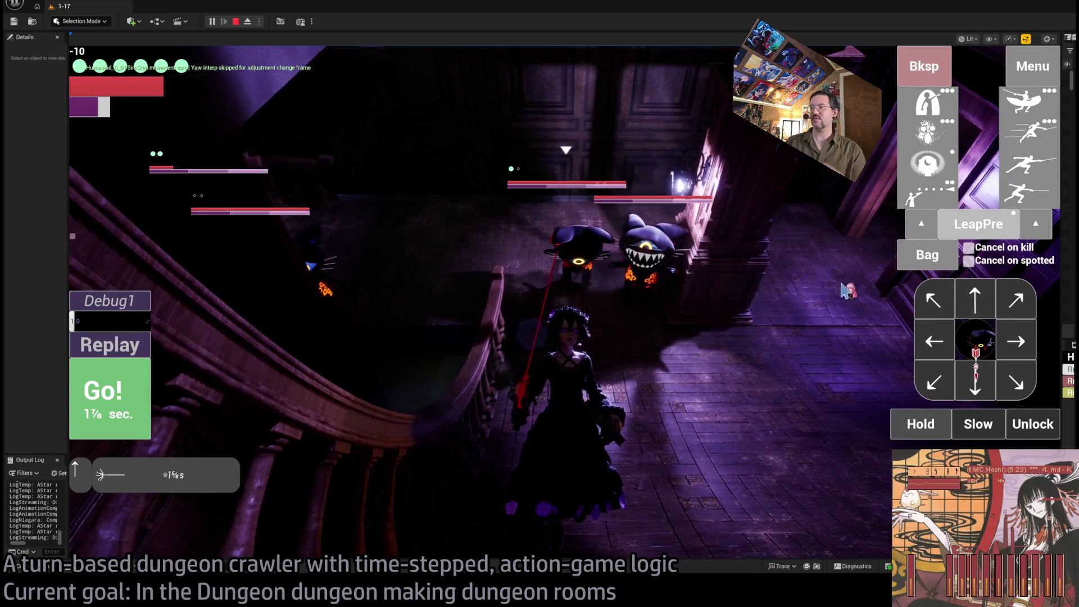
{"action": "left_click", "coordinate": [921, 63]}
{"action": "left_click", "coordinate": [970, 386]}
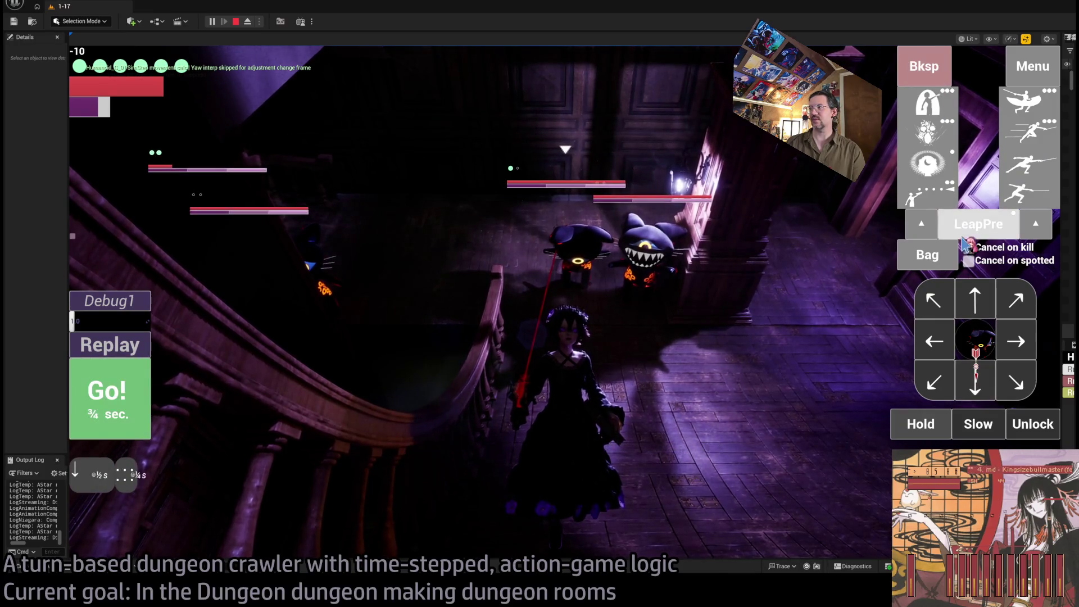
Step: Re-add the sewing needle throw from the bag and play out the turn
{"action": "left_click", "coordinate": [943, 263]}
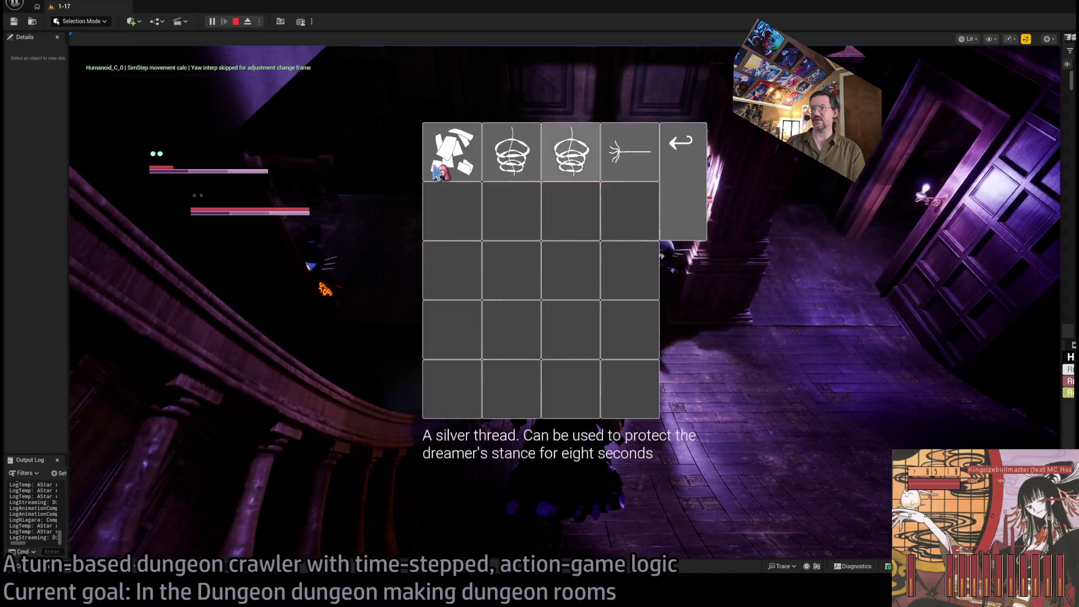
{"action": "left_click", "coordinate": [637, 152]}
{"action": "key", "text": "space"}
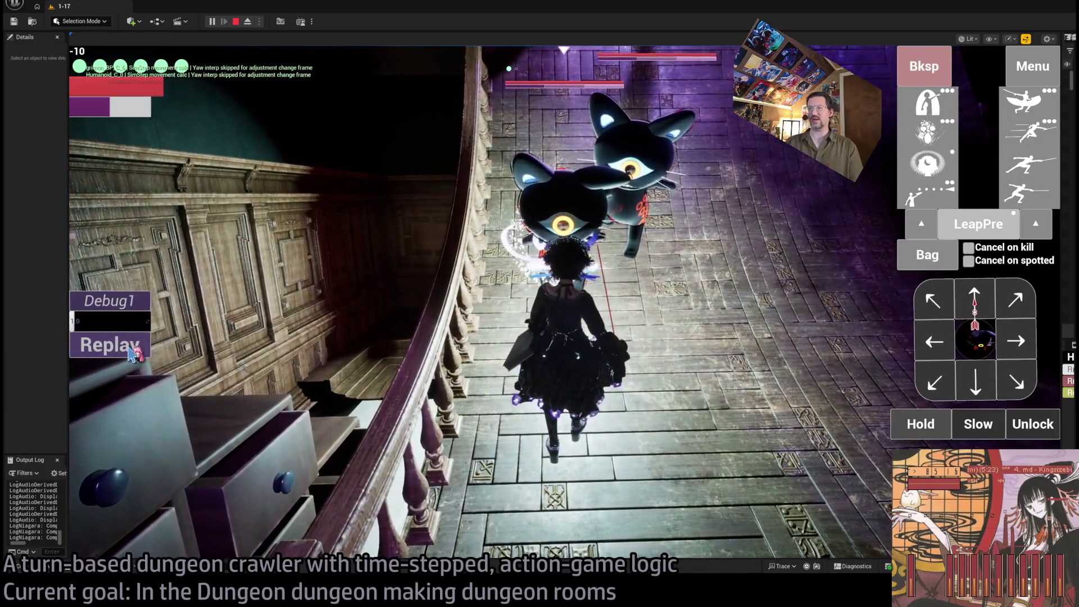
Step: Replay the needle turn, then run the double stance-breaker leap plus two more leaps and replay
{"action": "left_click", "coordinate": [112, 344]}
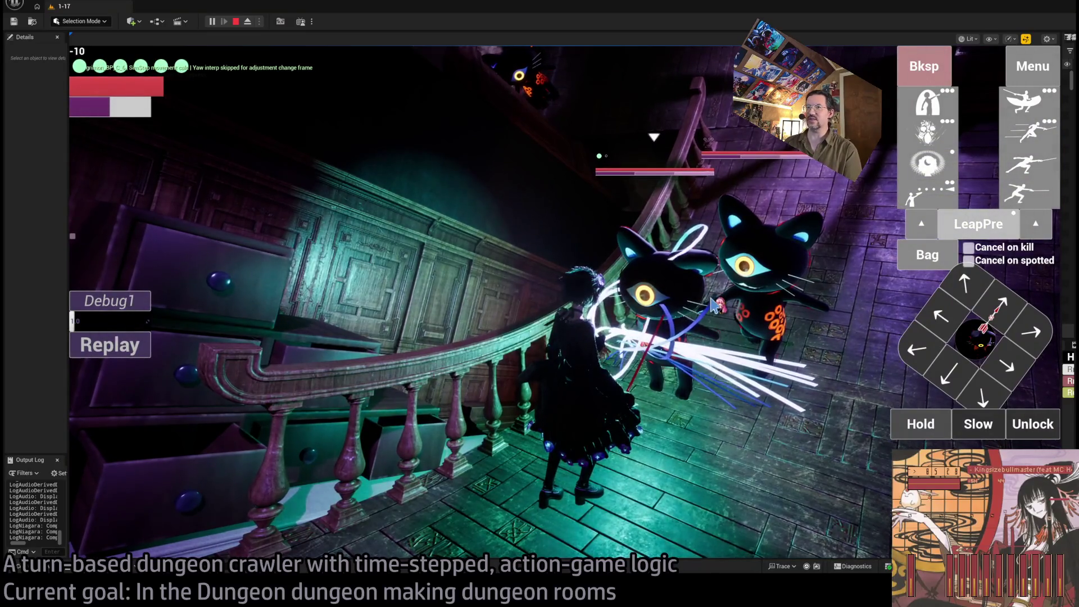
{"action": "left_click", "coordinate": [746, 327]}
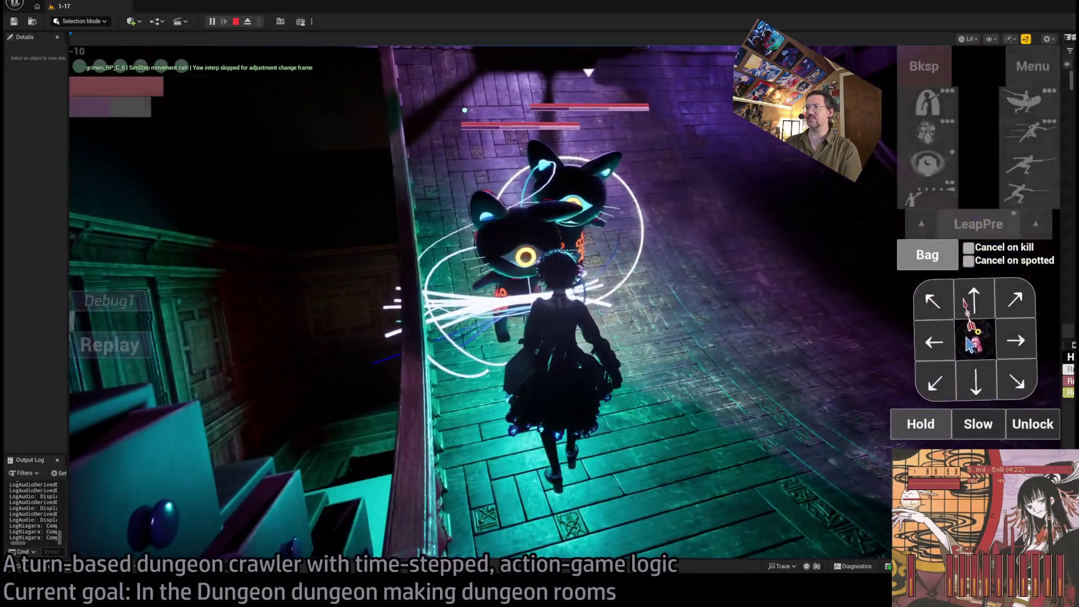
{"action": "left_click", "coordinate": [965, 342]}
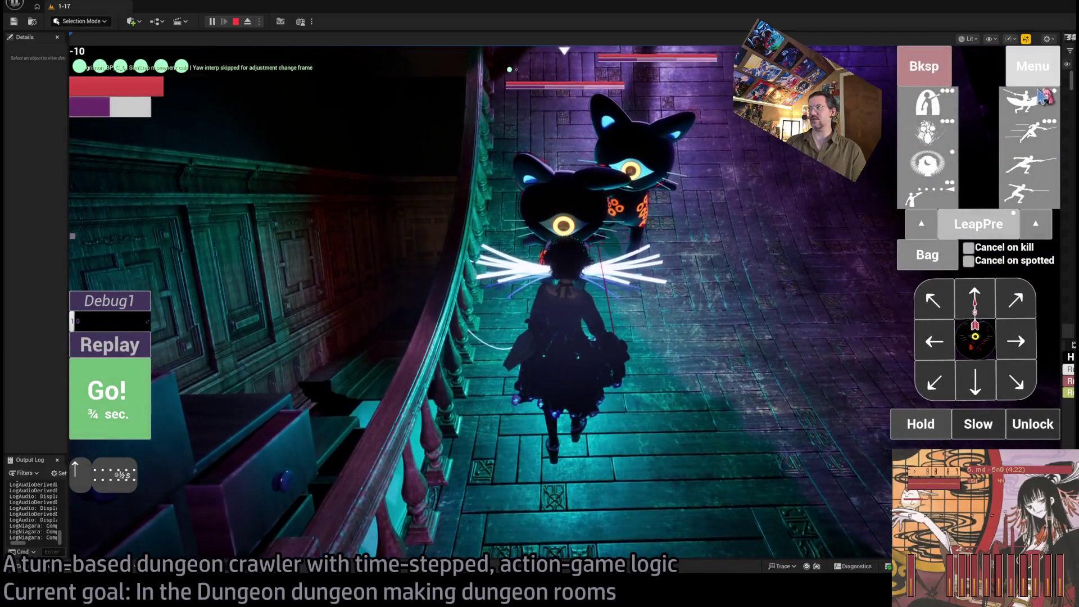
{"action": "left_click", "coordinate": [1043, 99]}
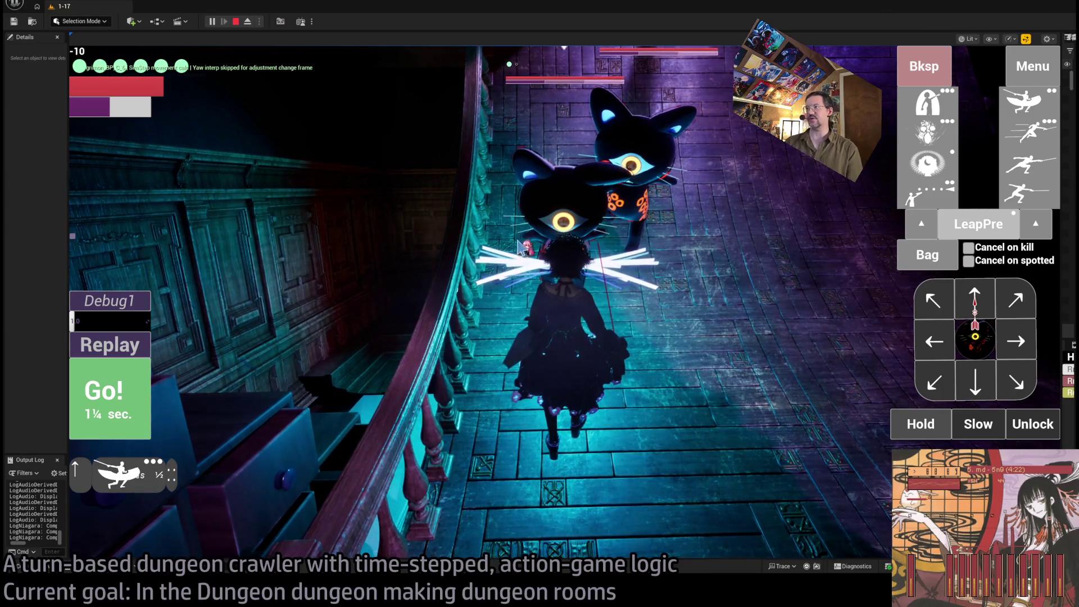
{"action": "double_click", "coordinate": [1029, 101]}
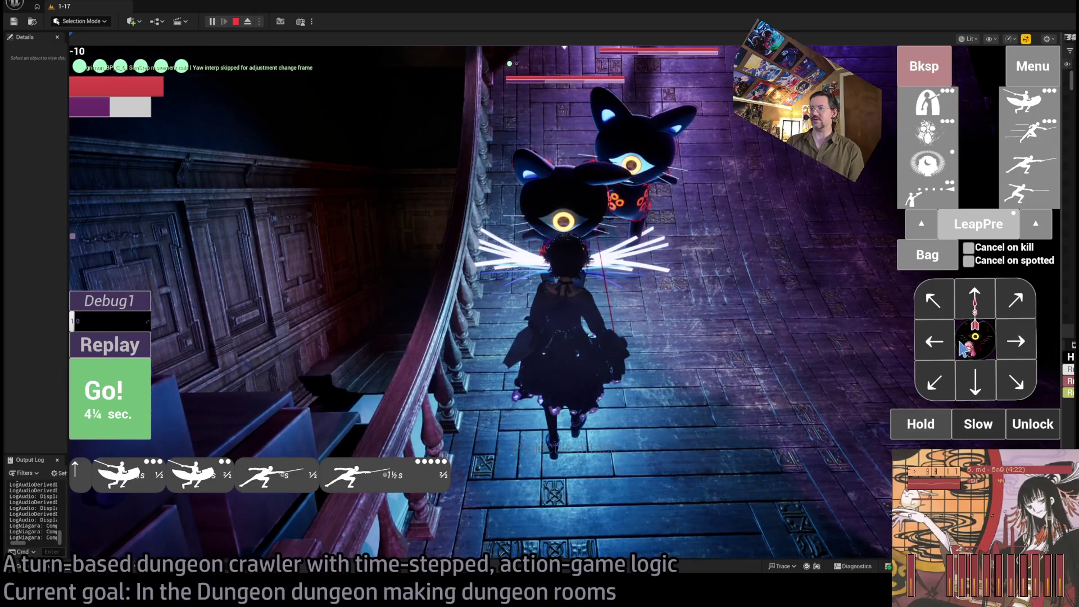
{"action": "left_click", "coordinate": [149, 406]}
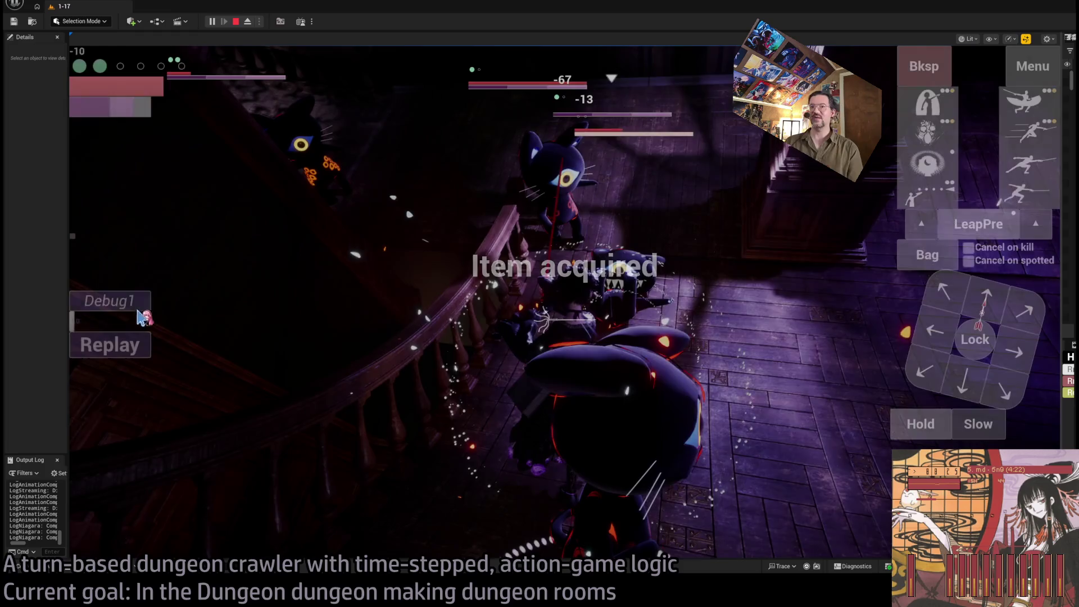
{"action": "left_click", "coordinate": [124, 350]}
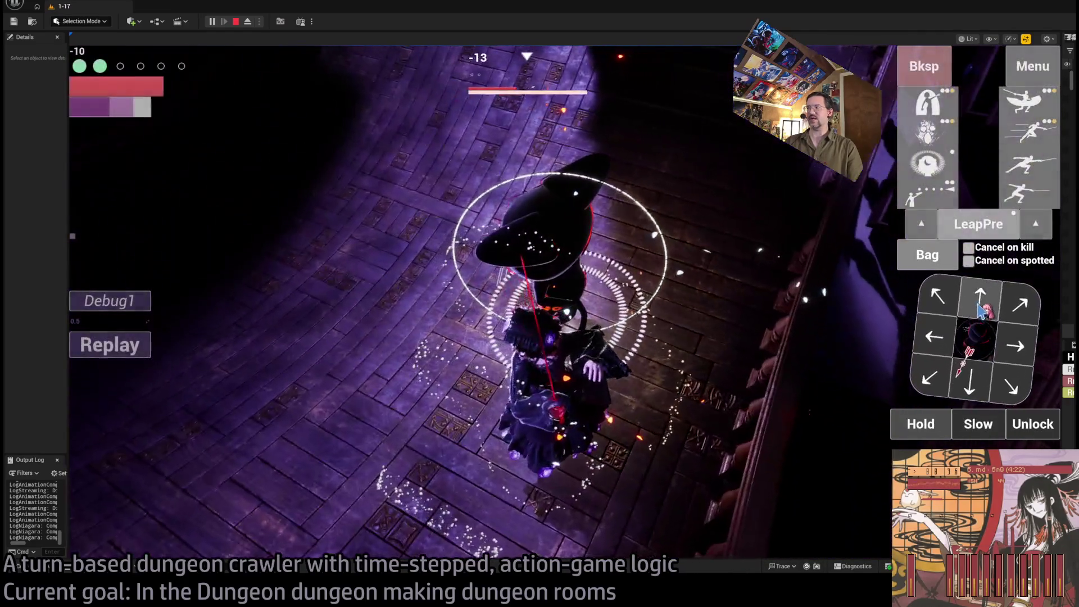
Step: Play a forward step, queue a backward leap attack, then stop the play session
{"action": "left_click", "coordinate": [978, 307]}
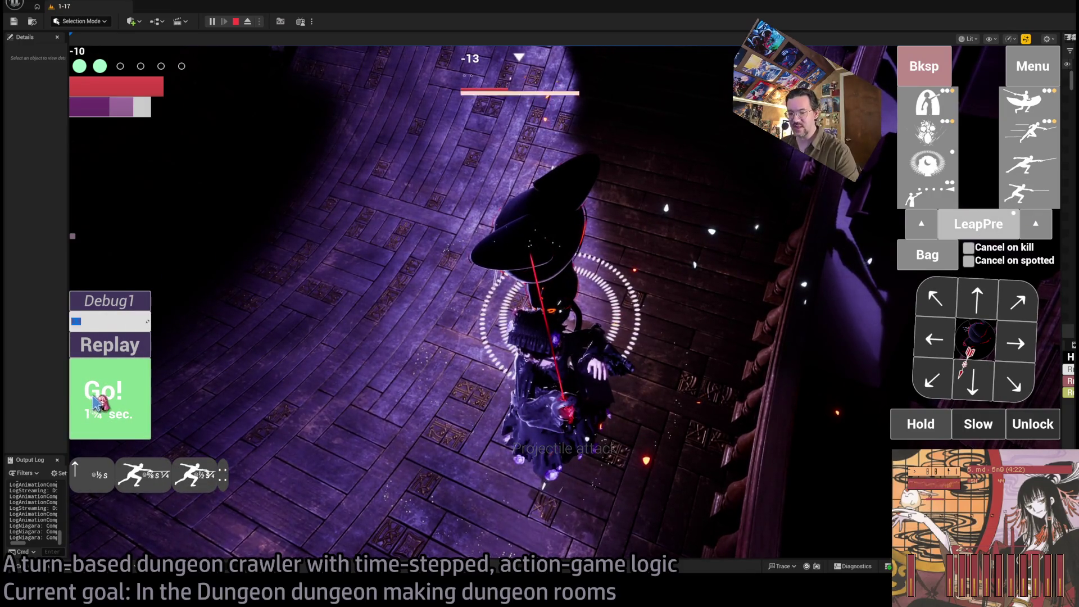
{"action": "left_click", "coordinate": [112, 409]}
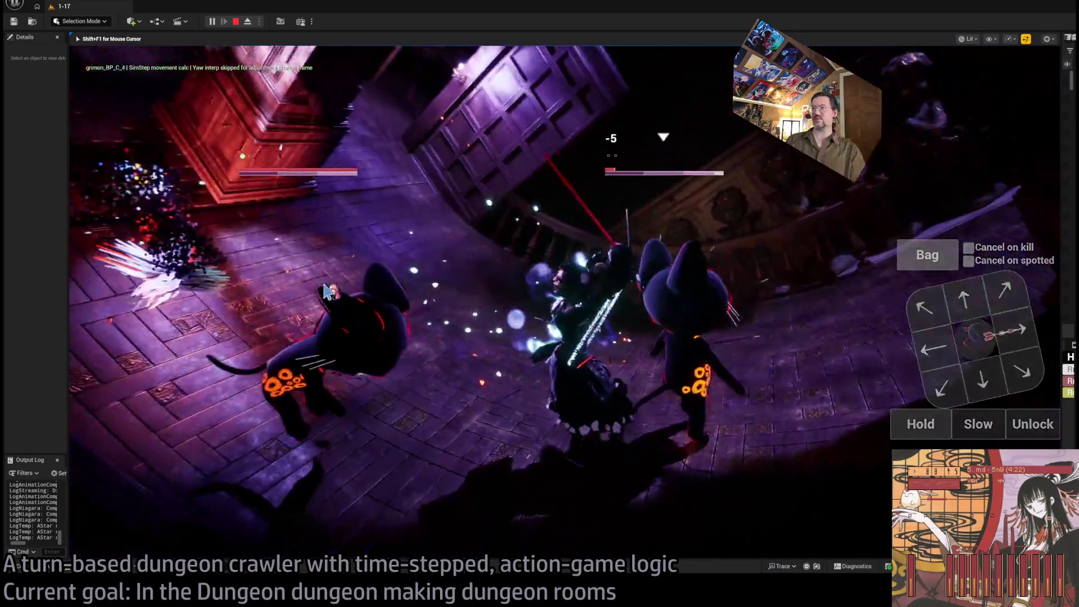
{"action": "left_click", "coordinate": [981, 351]}
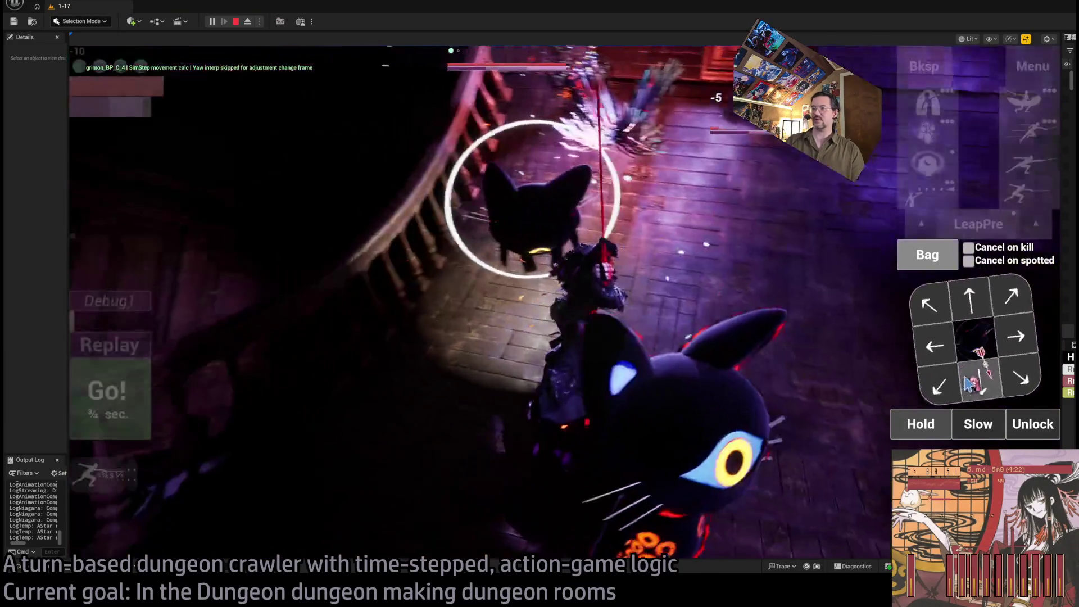
{"action": "left_click", "coordinate": [976, 388]}
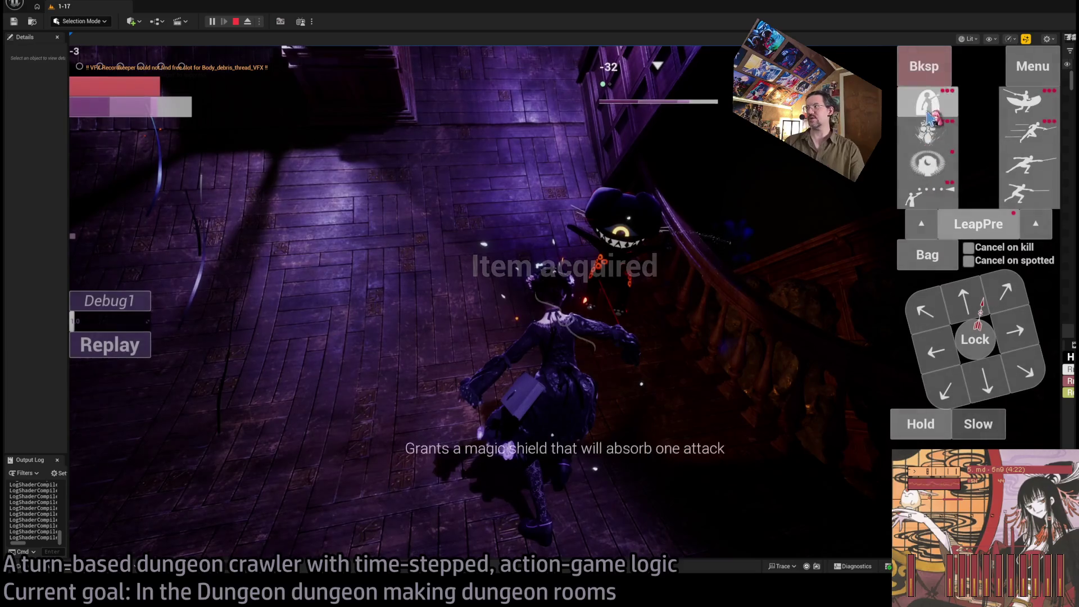
{"action": "left_click", "coordinate": [235, 22]}
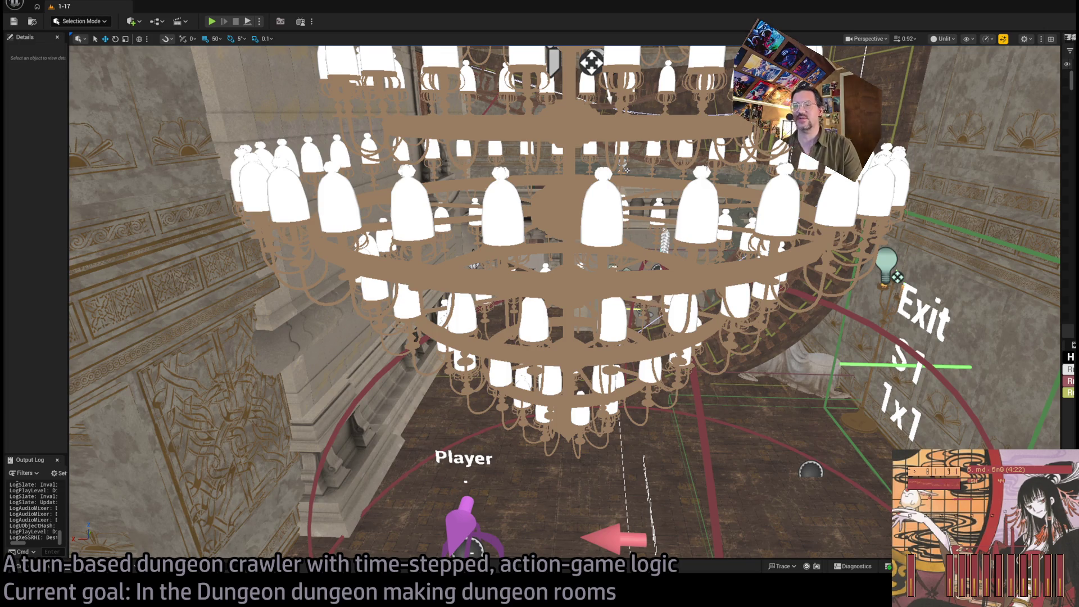
Step: Orbit down level 1-17's hall, then orbit and zoom out to frame all of level 1-12
{"action": "mouse_move", "coordinate": [507, 206]}
{"action": "left_mouse_down"}
{"action": "mouse_move", "coordinate": [507, 292]}
{"action": "mouse_move", "coordinate": [507, 207]}
{"action": "left_mouse_up"}
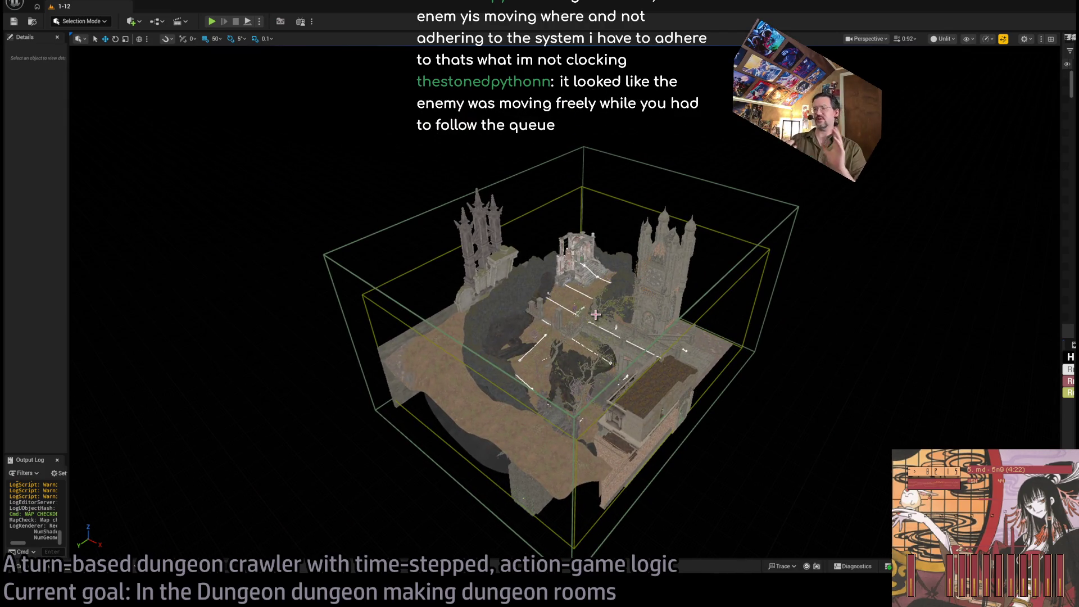
{"action": "left_click_drag", "start_coordinate": [736, 358], "coordinate": [691, 364]}
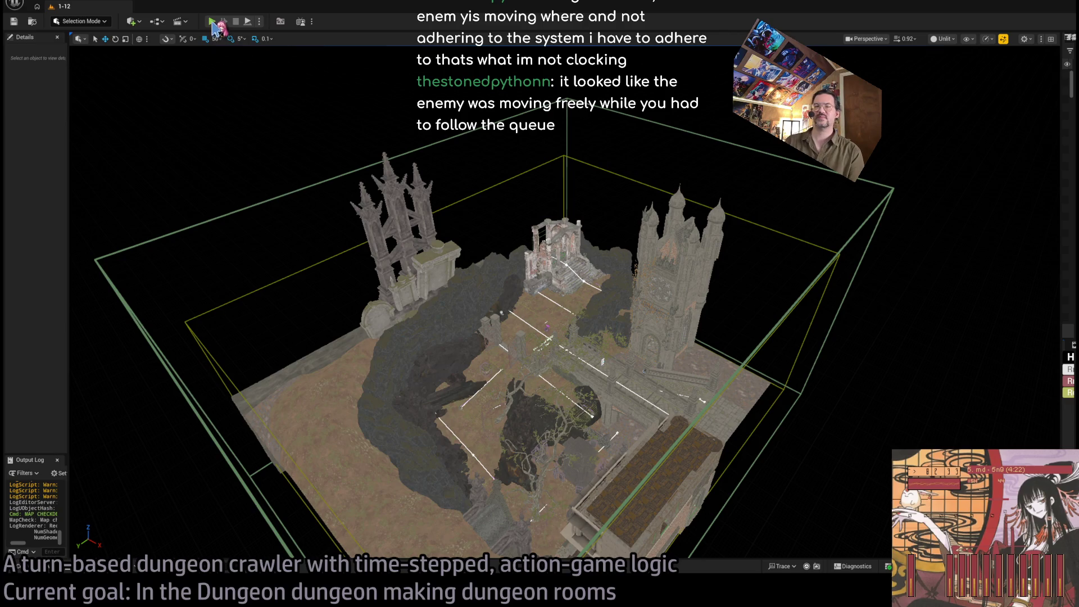
Step: Restart the play-in-editor session with Alt+P and strike the cat twice
{"action": "left_click", "coordinate": [212, 23]}
{"action": "key", "text": "Escape"}
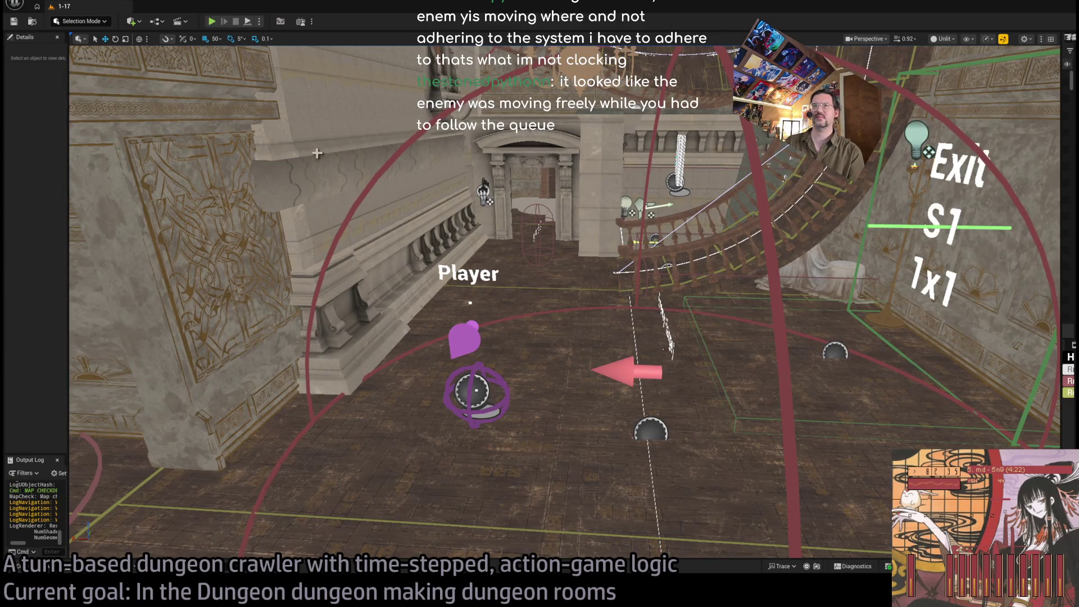
{"action": "key", "text": "alt+p"}
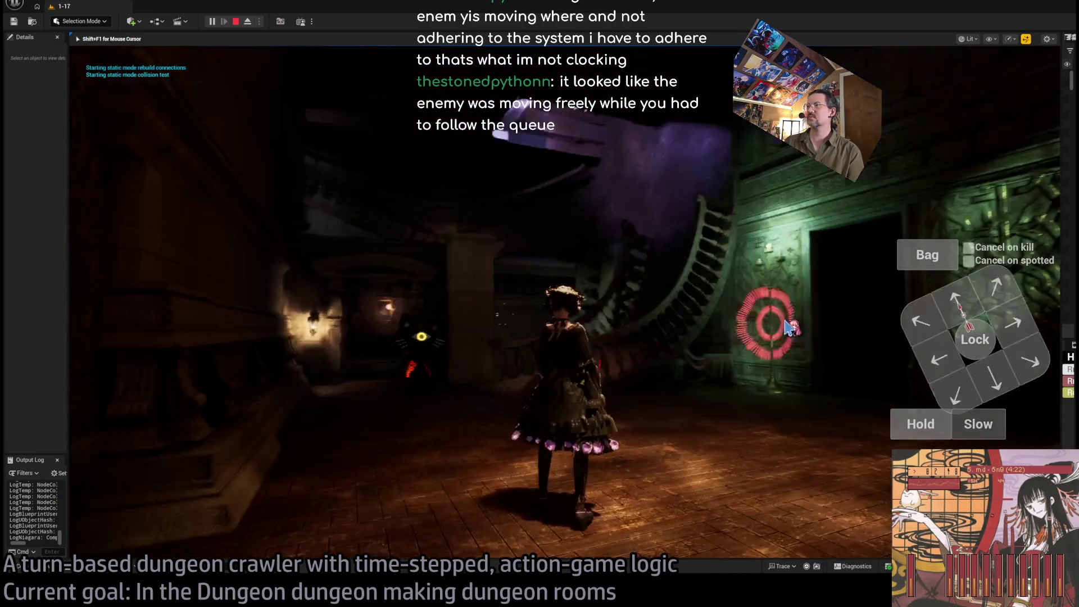
{"action": "left_click", "coordinate": [787, 326]}
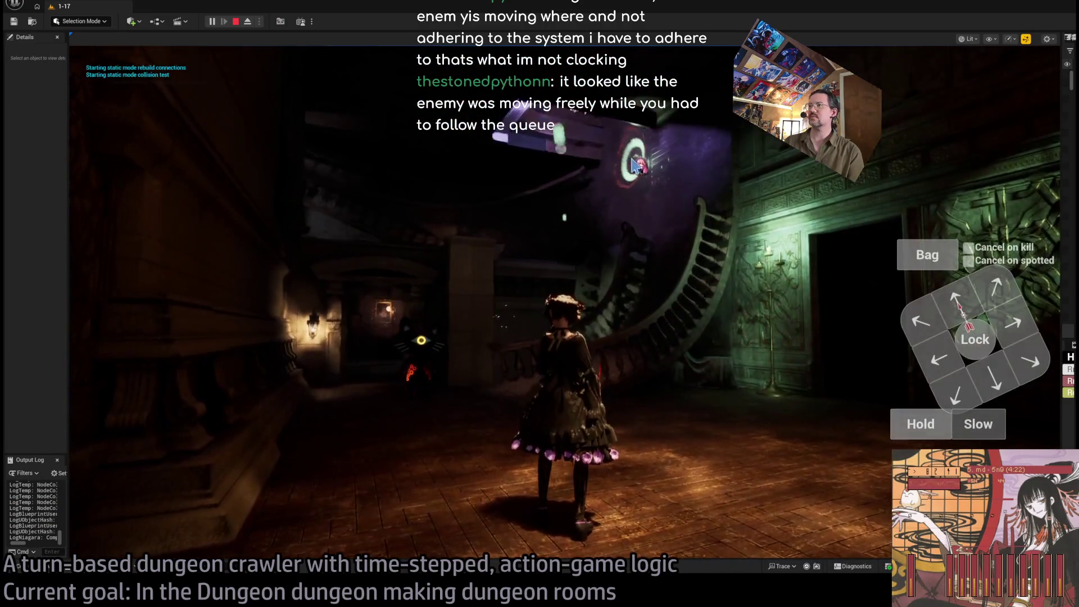
{"action": "left_click", "coordinate": [615, 315]}
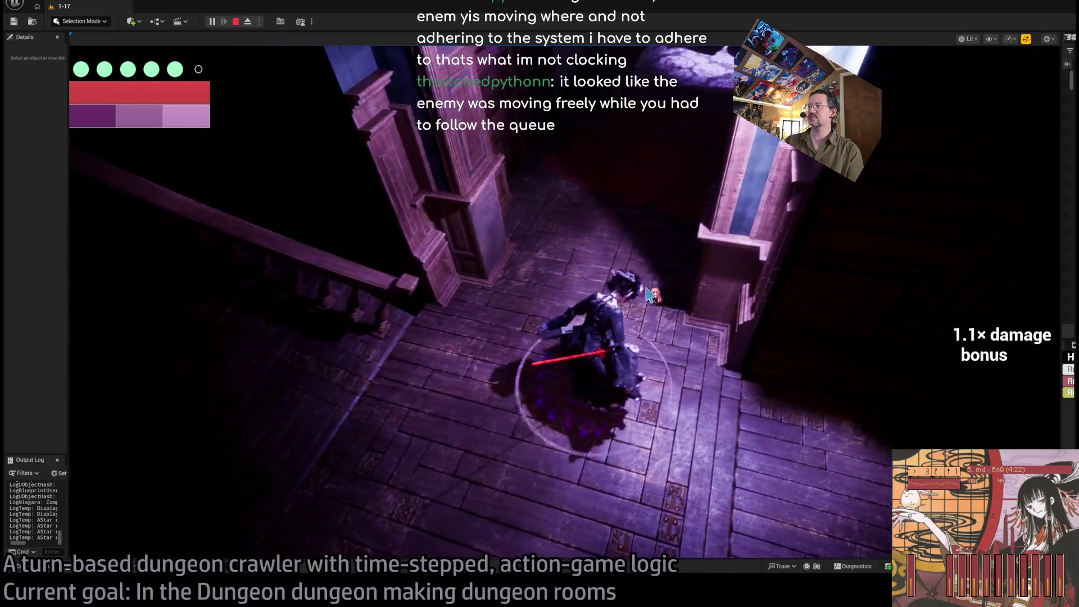
Step: Walk through the doorway into the table room, lock onto the cat, move, and replay
{"action": "left_click", "coordinate": [971, 301]}
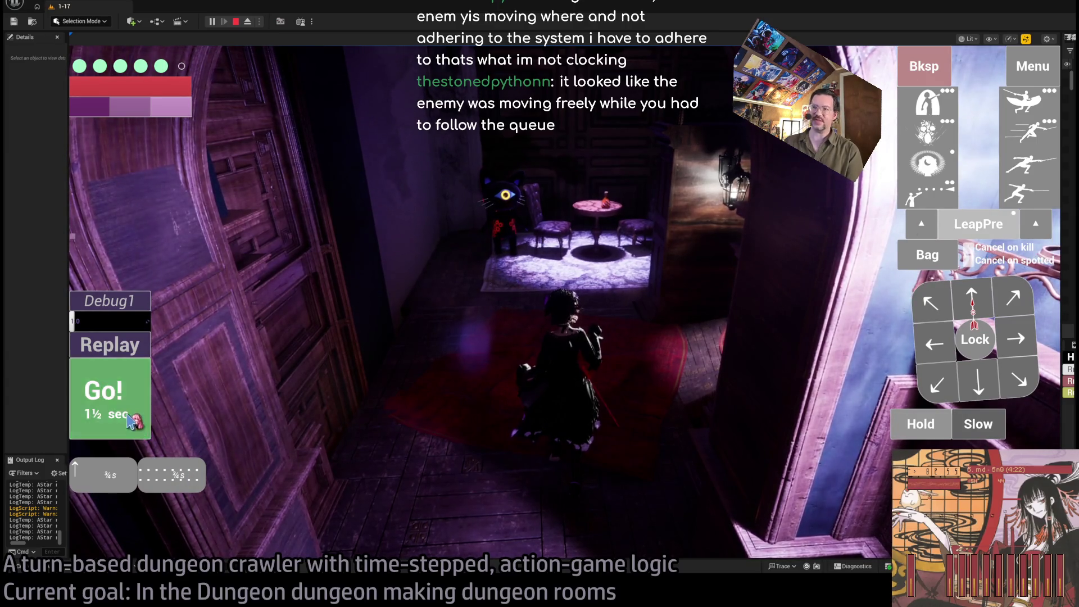
{"action": "left_click", "coordinate": [134, 407]}
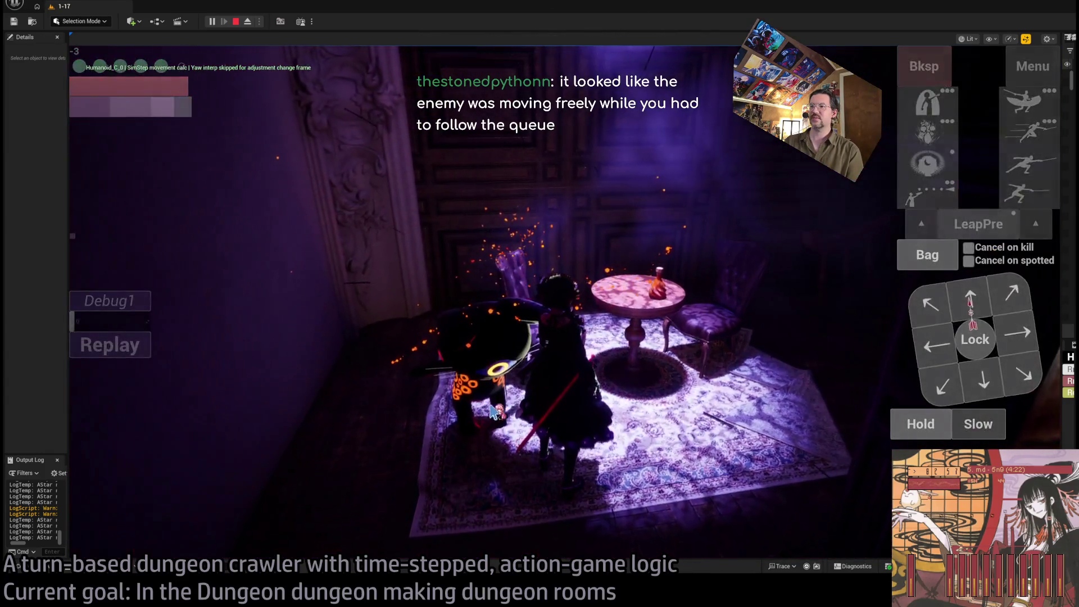
{"action": "left_click", "coordinate": [974, 339]}
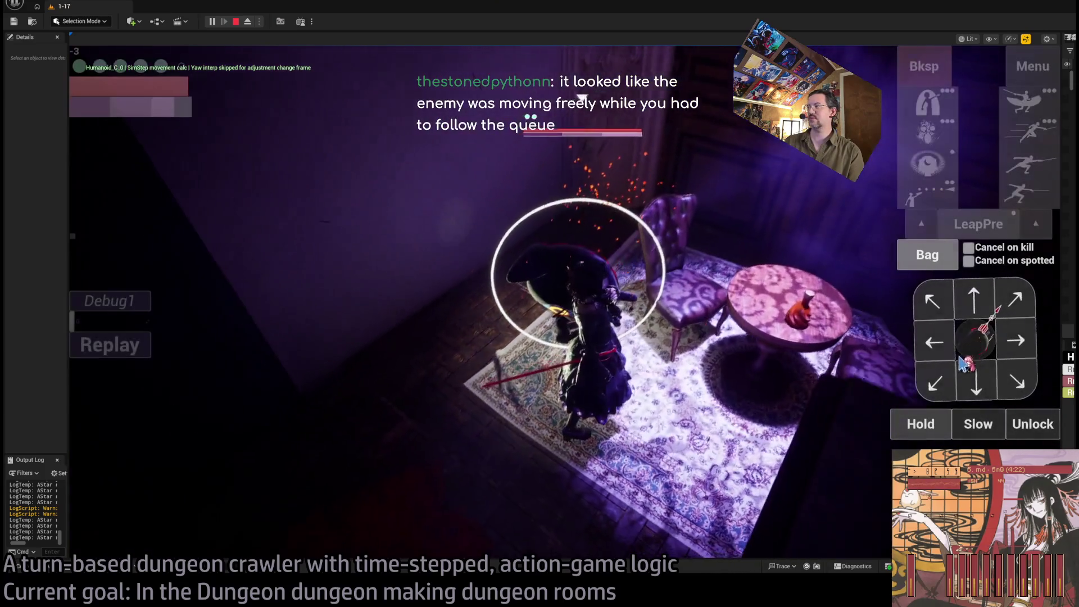
{"action": "left_click", "coordinate": [1018, 423]}
{"action": "key", "text": "Tab"}
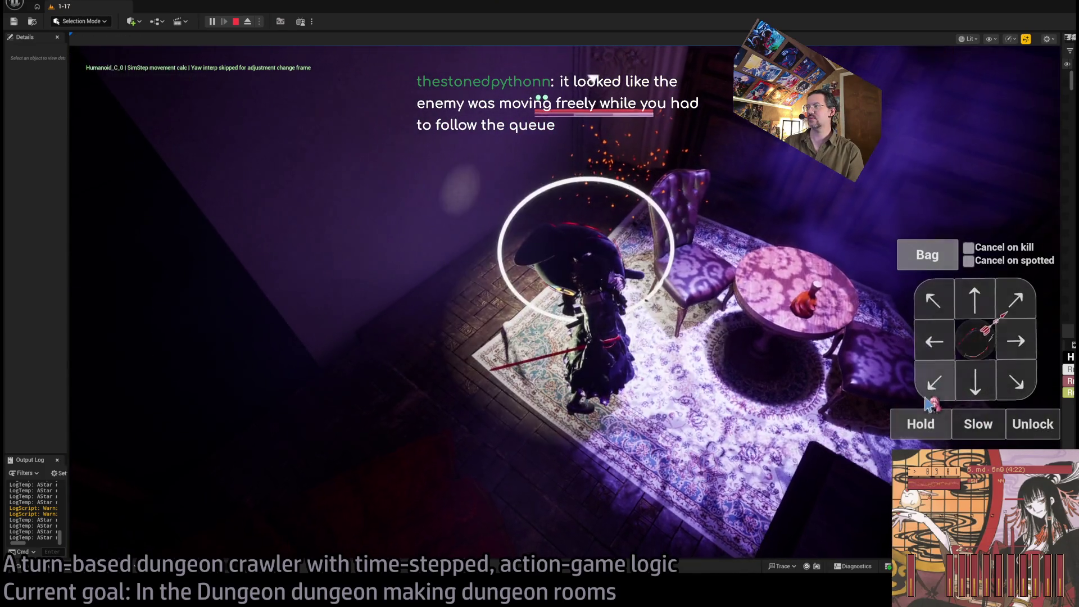
{"action": "left_click", "coordinate": [937, 383]}
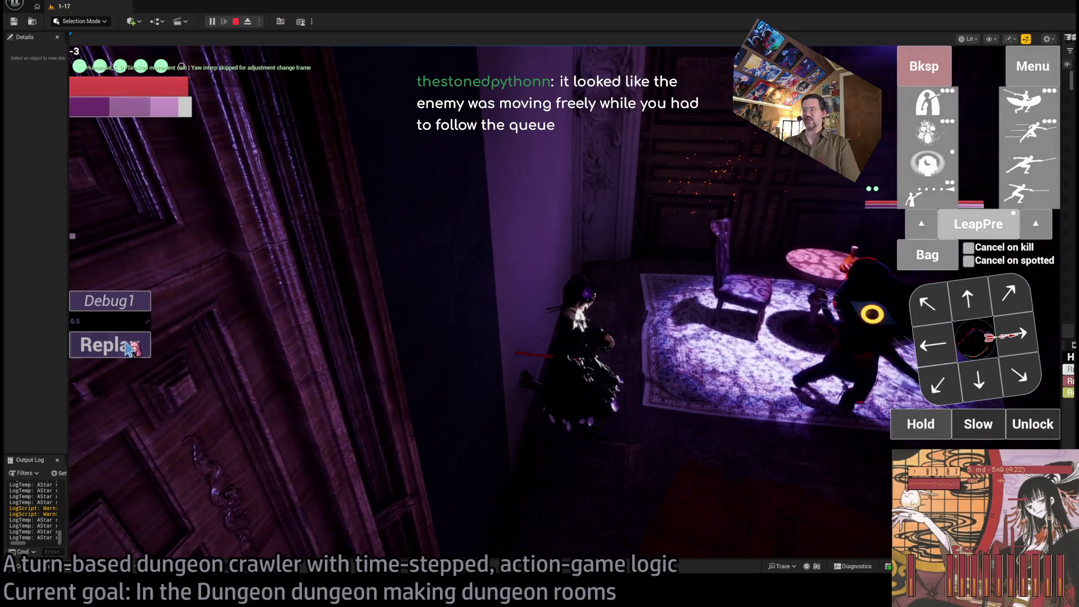
{"action": "left_click", "coordinate": [128, 348]}
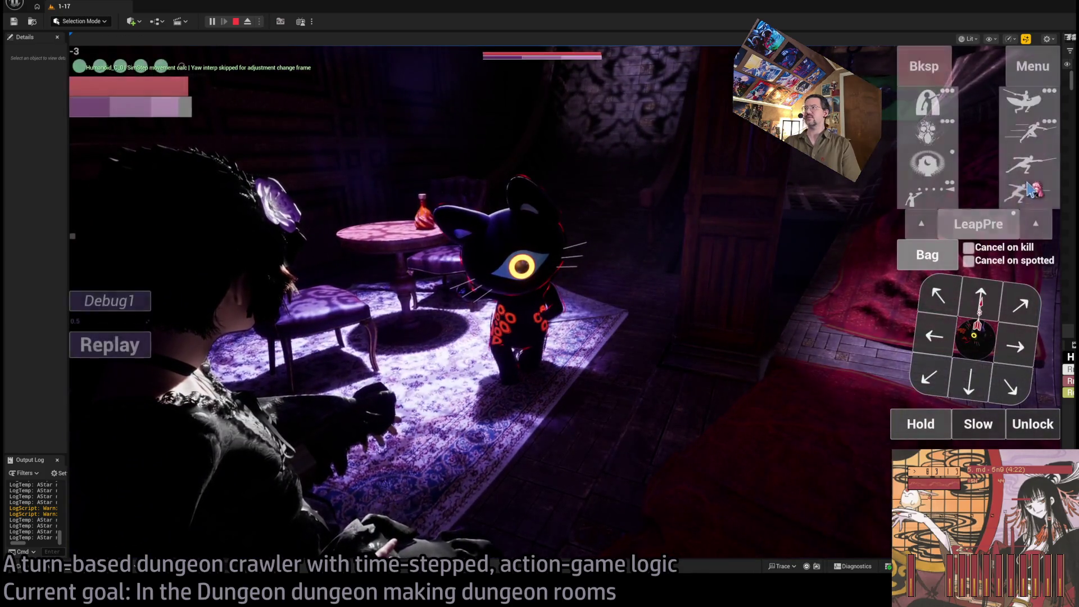
Step: Queue a leaping attack and play out several combat turns against the cat
{"action": "left_click", "coordinate": [1014, 225]}
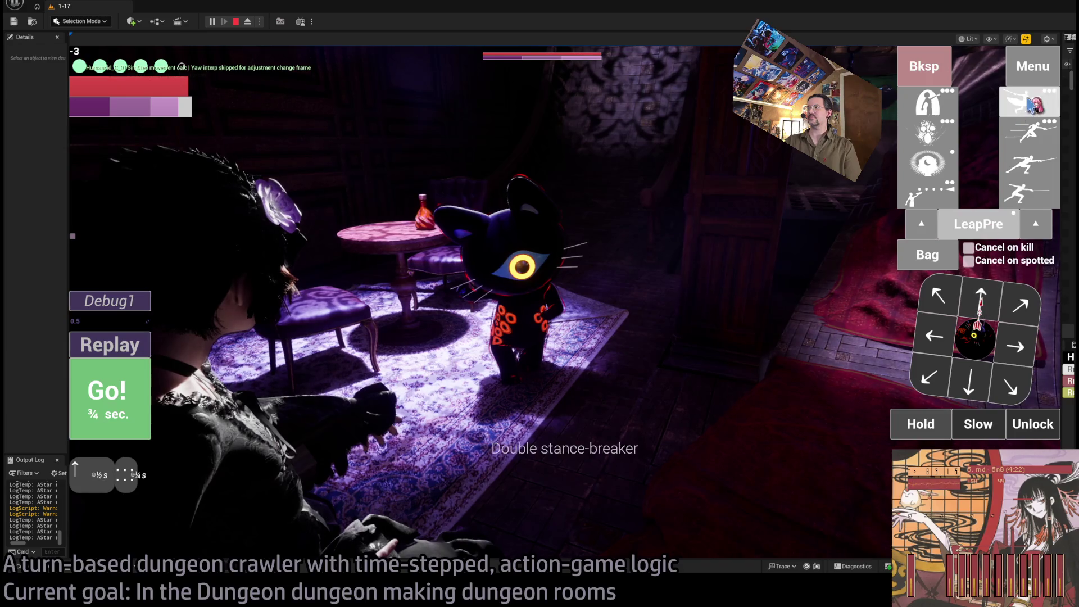
{"action": "left_click", "coordinate": [99, 400]}
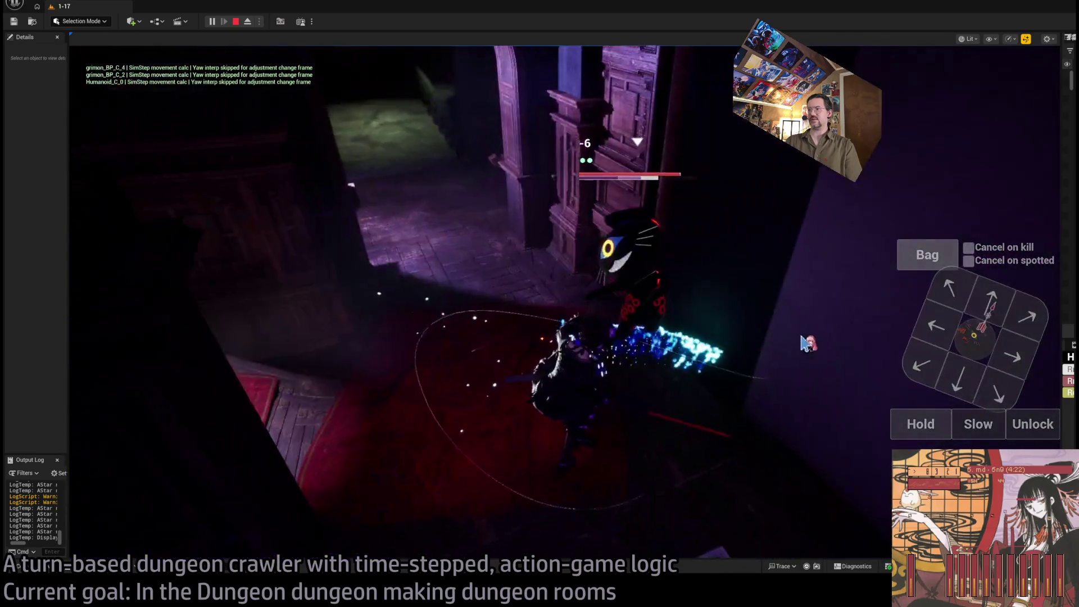
{"action": "left_click", "coordinate": [730, 359]}
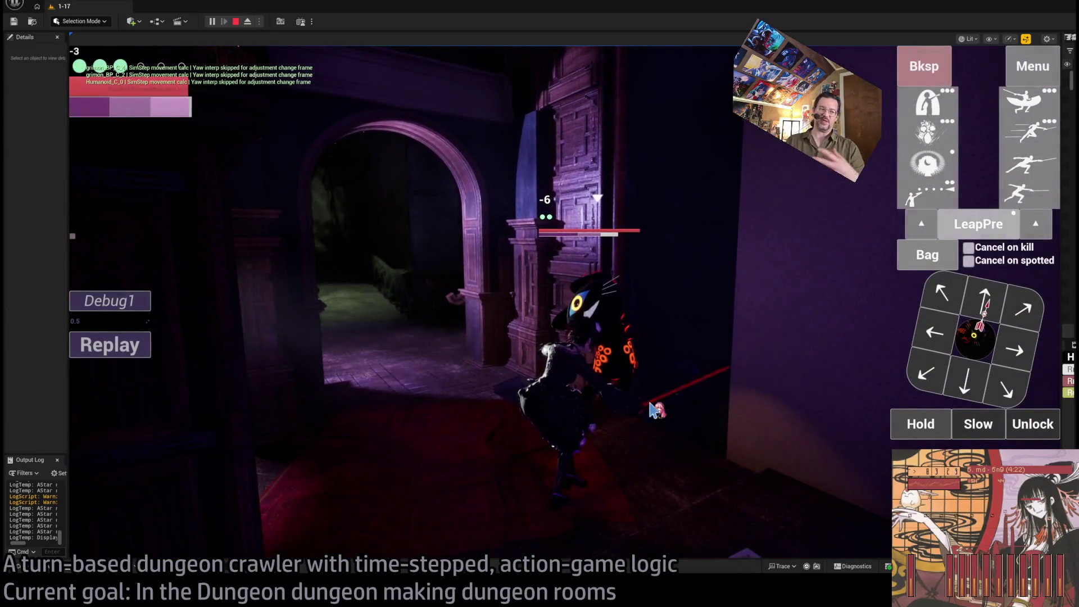
{"action": "left_click", "coordinate": [652, 411]}
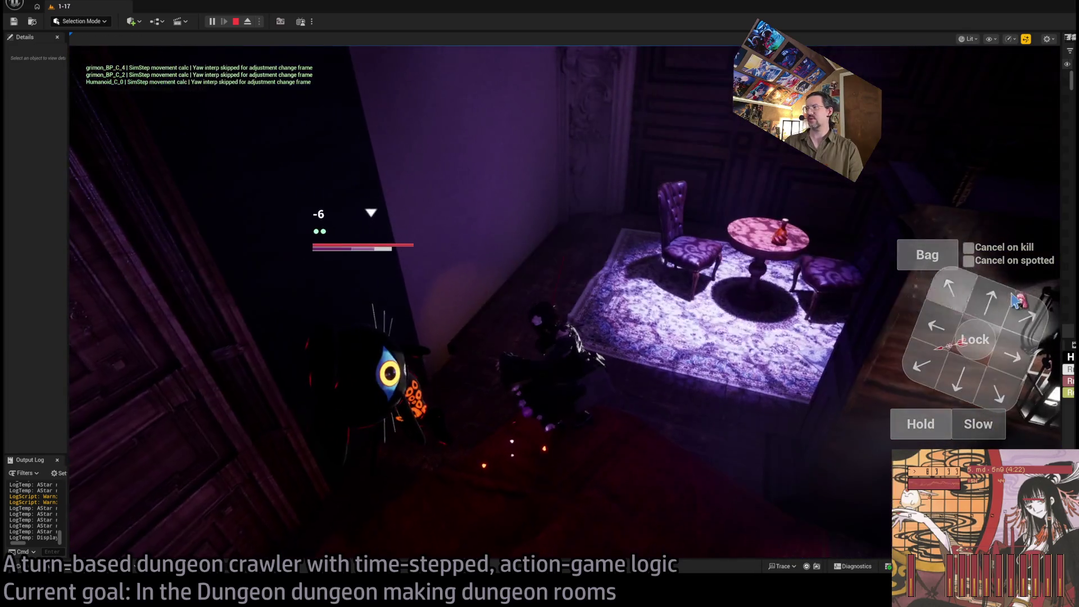
{"action": "left_click", "coordinate": [241, 385]}
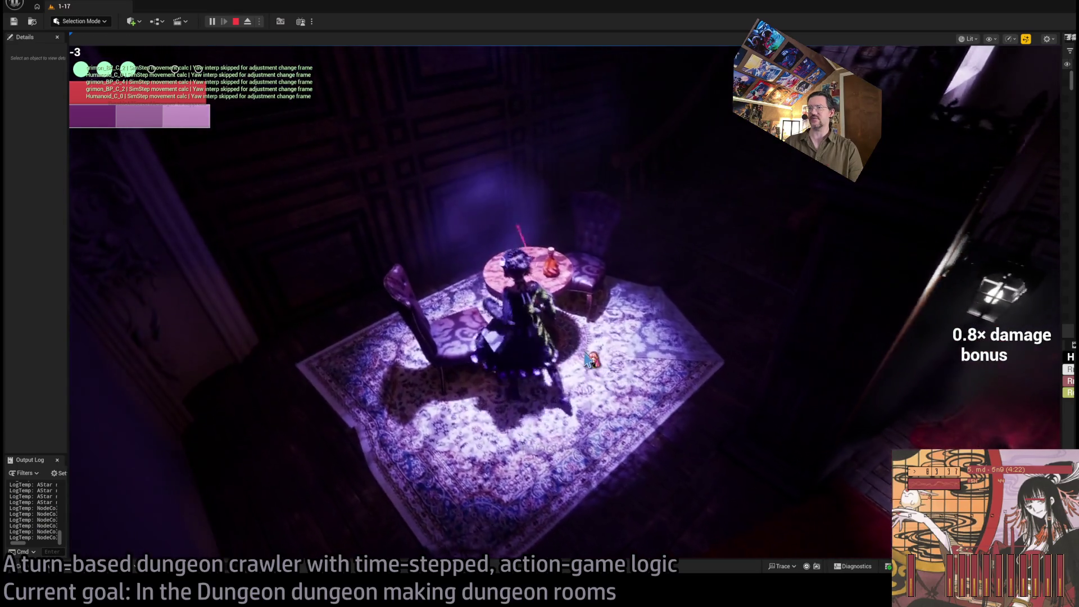
{"action": "left_click", "coordinate": [587, 358]}
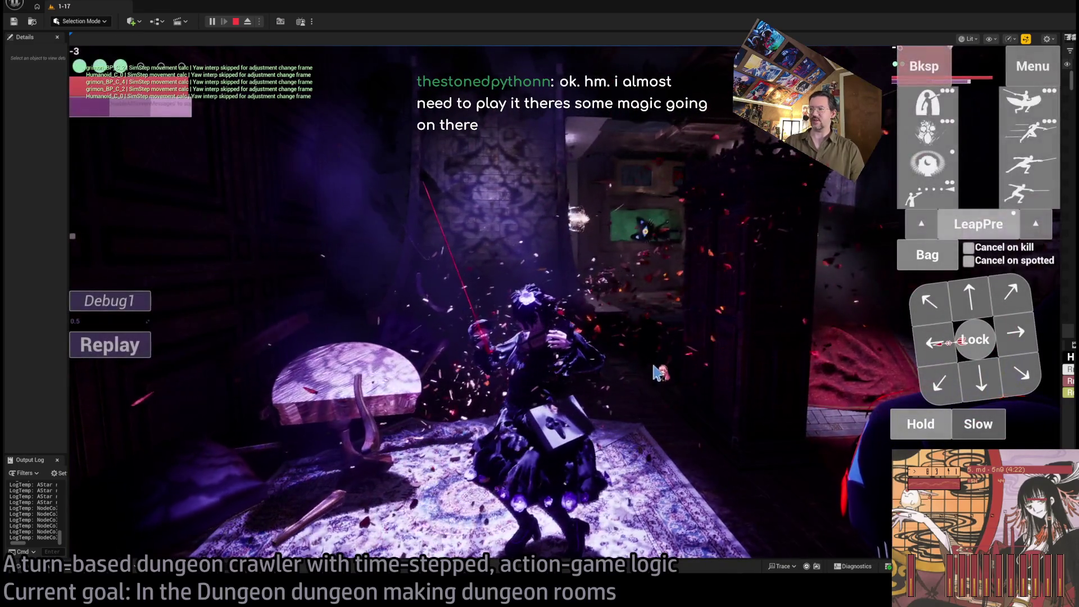
{"action": "left_click", "coordinate": [671, 409]}
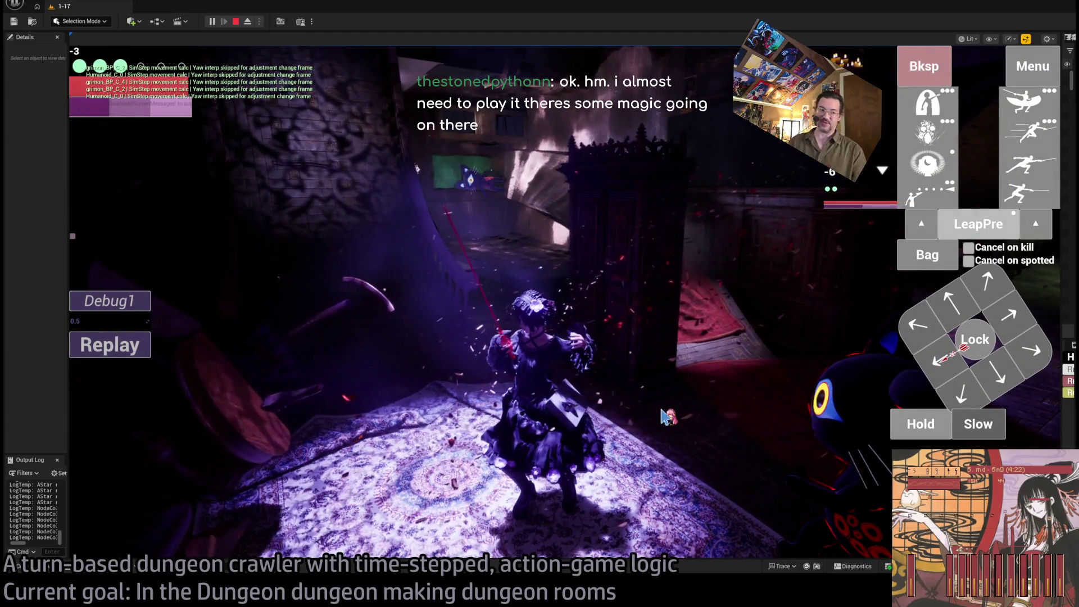
{"action": "left_click", "coordinate": [666, 416]}
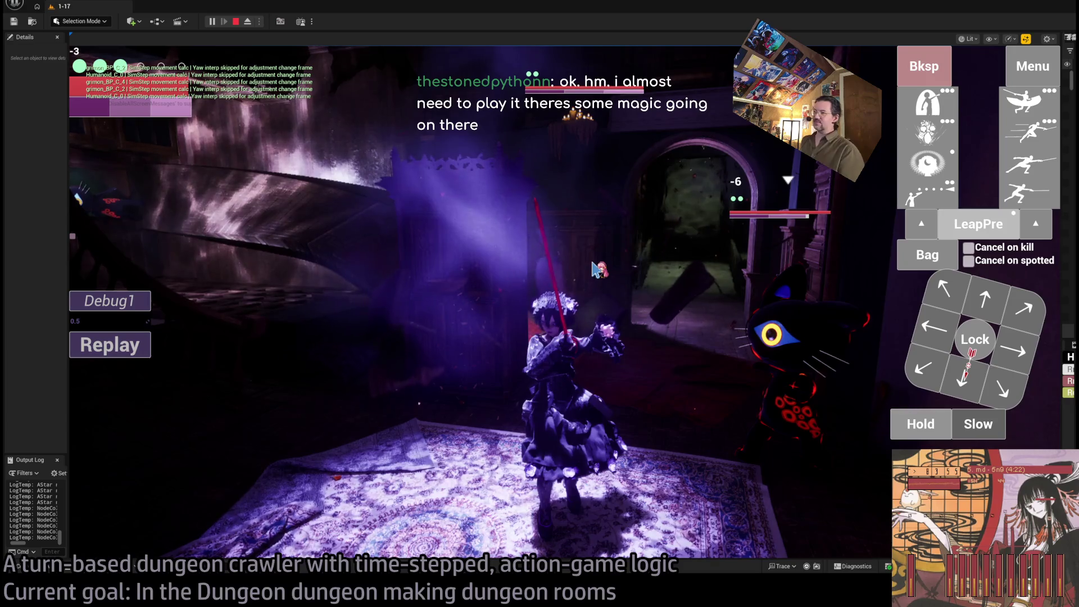
Step: Eject and re-possess, hit the locked cat with a diagonal step and two skills, then stop play
{"action": "key", "text": "F8"}
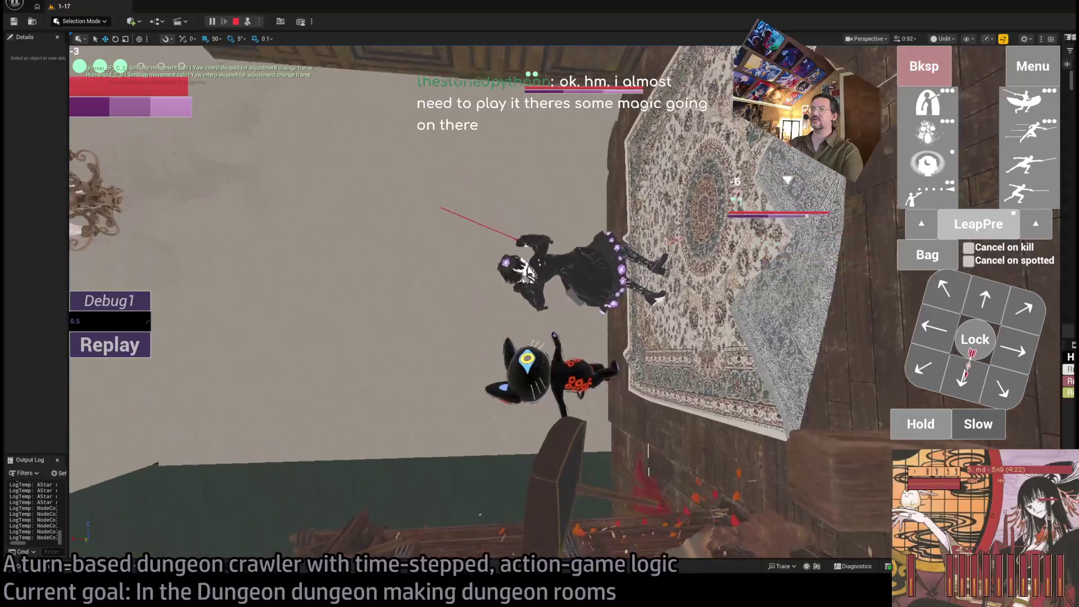
{"action": "left_click", "coordinate": [247, 21]}
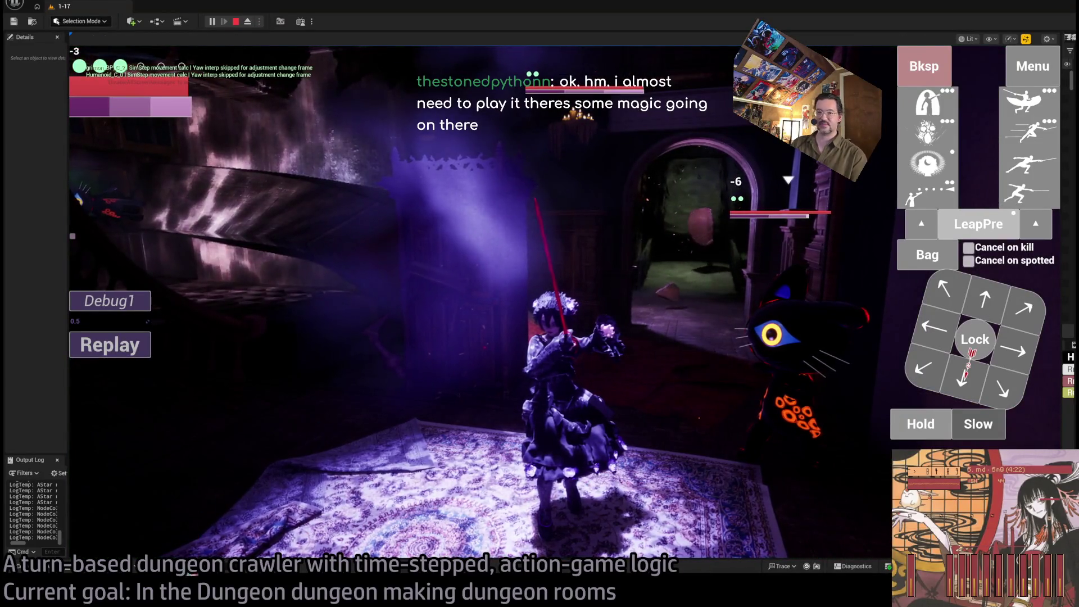
{"action": "left_click", "coordinate": [974, 339]}
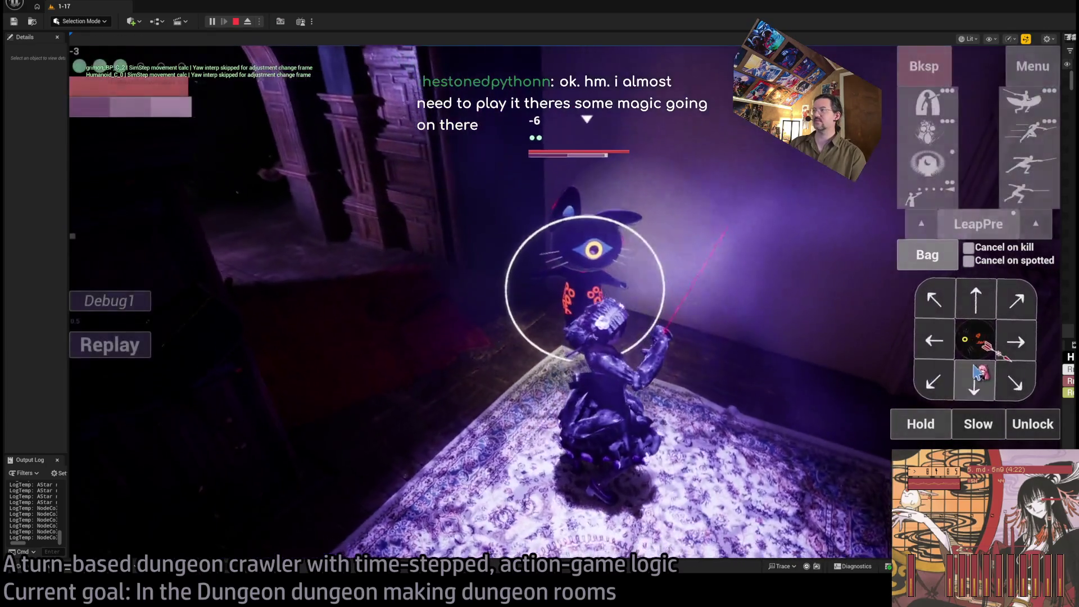
{"action": "left_click", "coordinate": [1015, 303]}
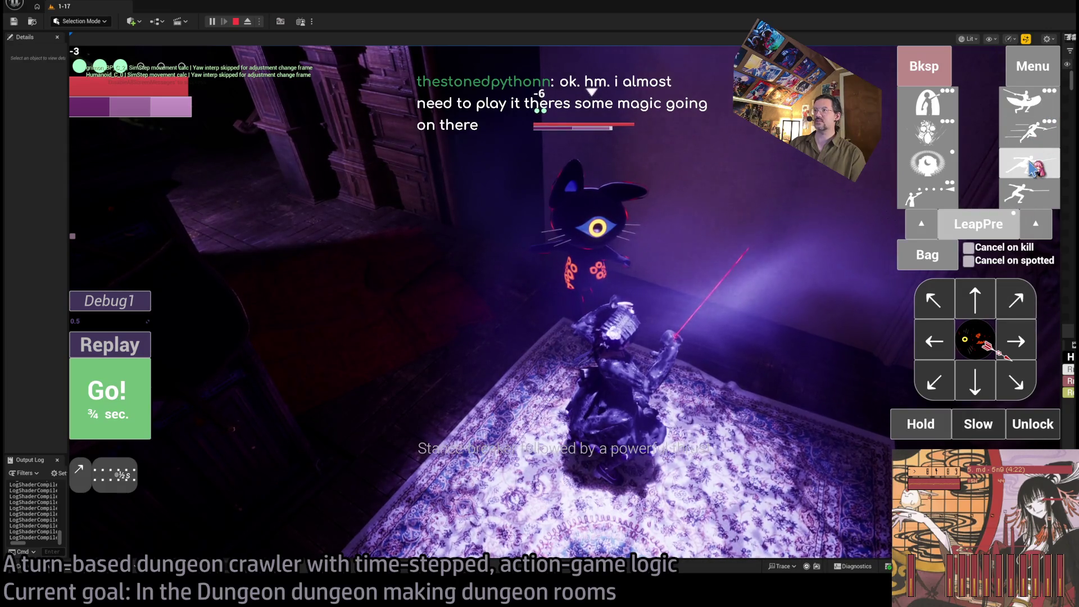
{"action": "left_click", "coordinate": [1029, 101]}
{"action": "left_click", "coordinate": [1034, 175]}
{"action": "left_click", "coordinate": [1034, 175]}
{"action": "key", "text": "space"}
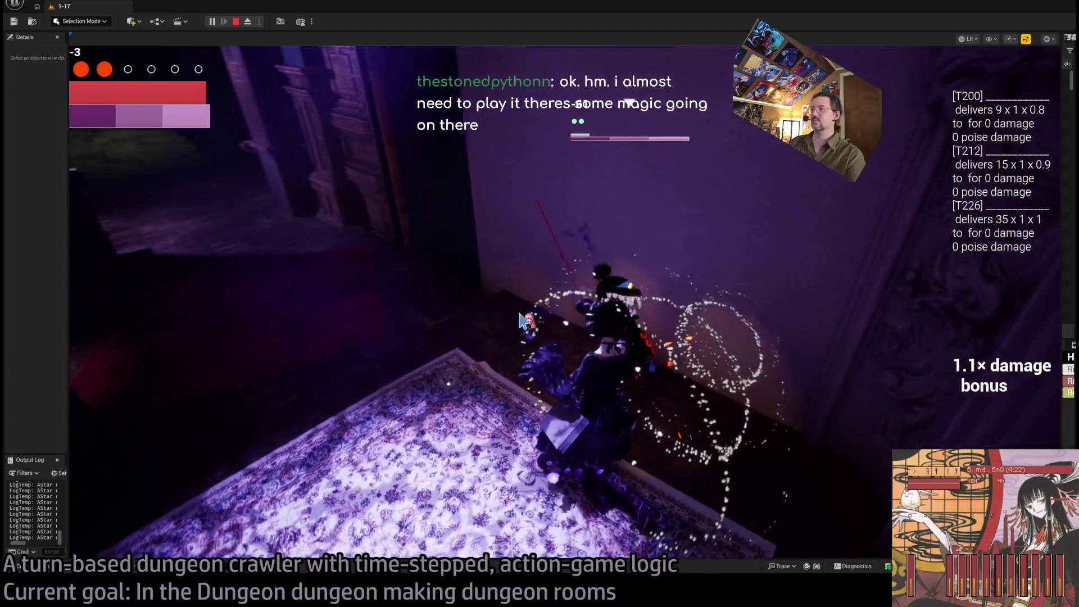
{"action": "key", "text": "Escape"}
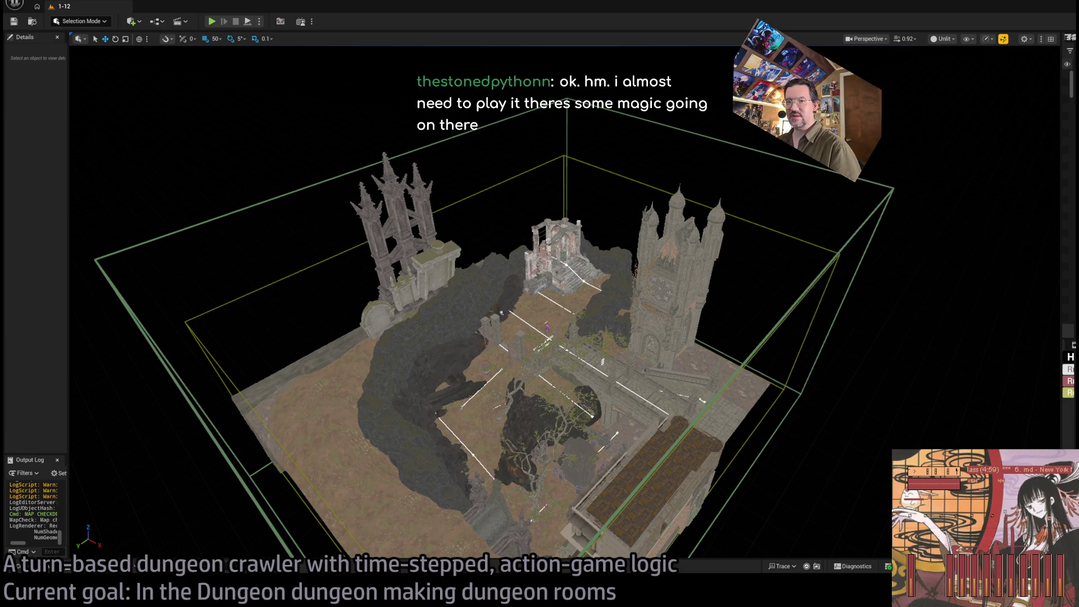
Step: Scroll the camera in toward level 1-12's ruined towers and graveyard courtyard
{"action": "scroll", "coordinate": [562, 303], "scroll_direction": "up", "scroll_amount": 3}
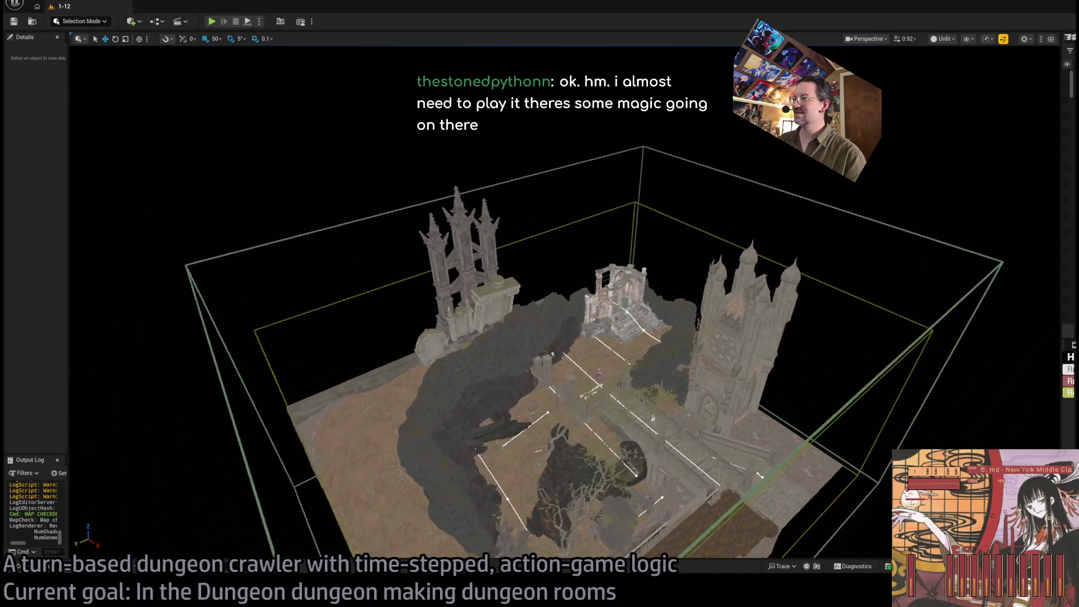
{"action": "scroll", "coordinate": [657, 345], "scroll_direction": "up", "scroll_amount": 3}
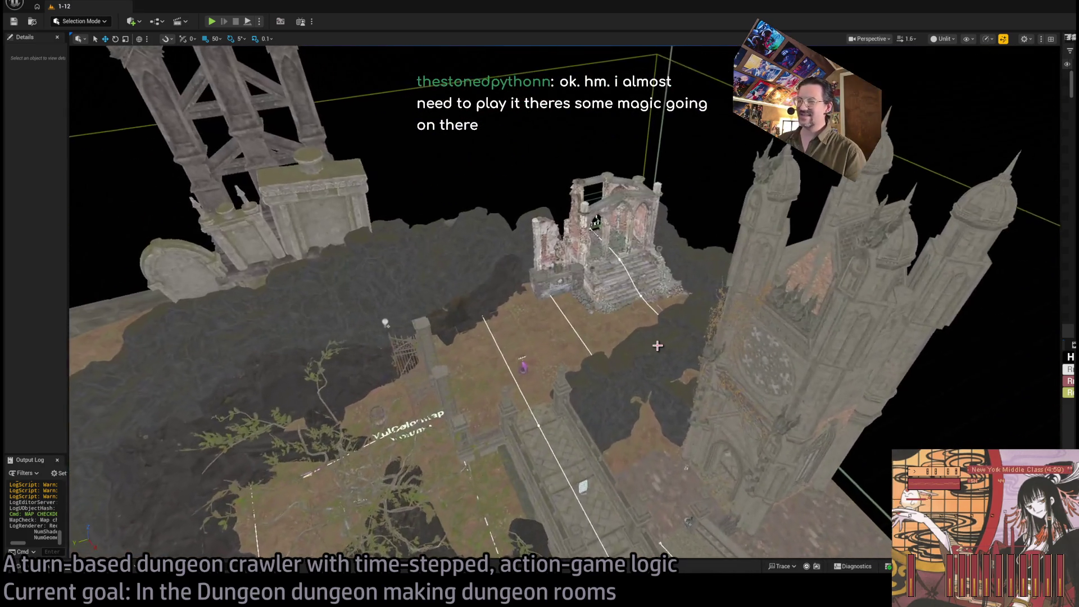
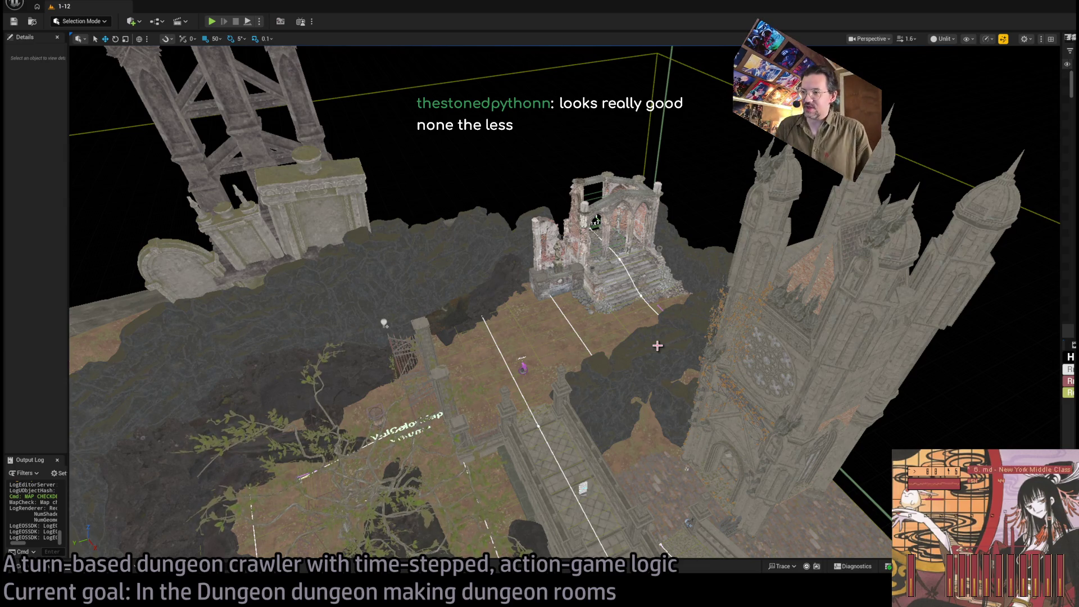
Step: Orbit above the chapel ruin's courtyard floor, then start a Play In Editor test with Alt+P
{"action": "scroll", "coordinate": [658, 345], "scroll_direction": "down", "scroll_amount": 3}
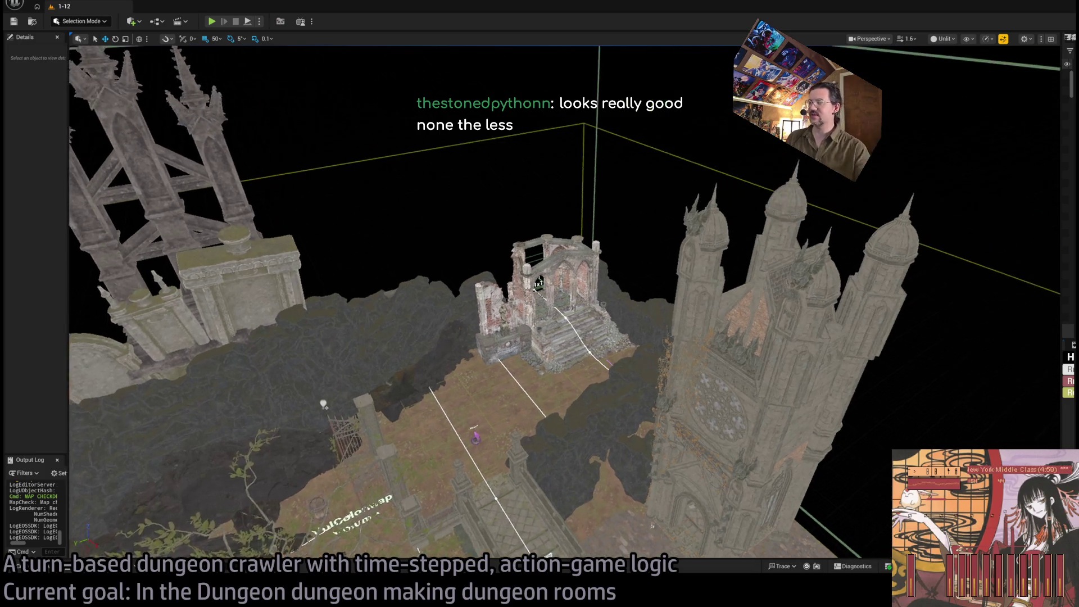
{"action": "scroll", "coordinate": [565, 302], "scroll_direction": "up", "scroll_amount": 6}
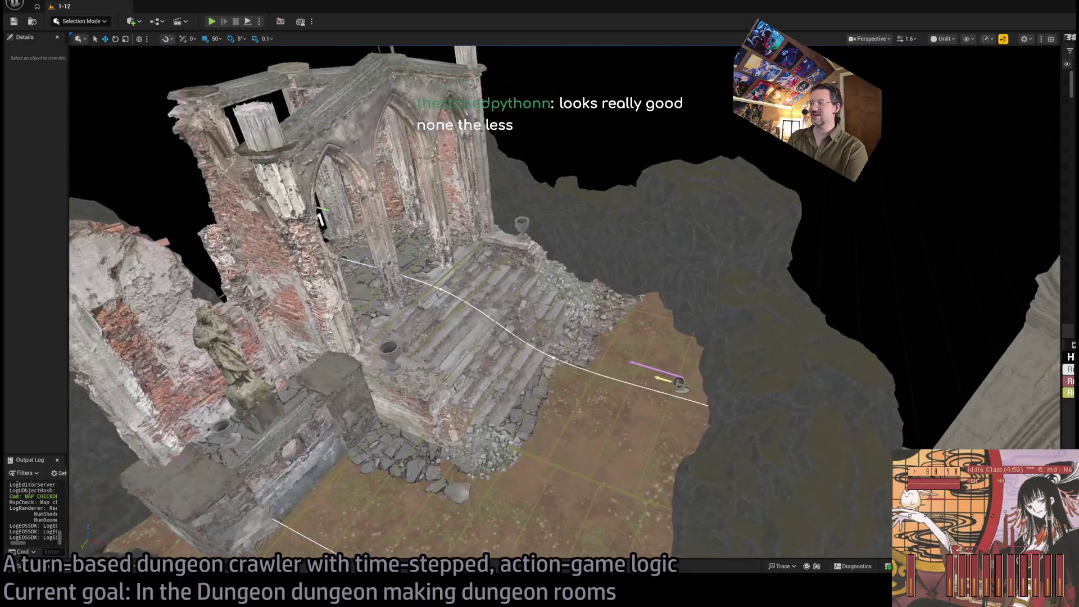
{"action": "scroll", "coordinate": [270, 541], "scroll_direction": "up", "scroll_amount": 4}
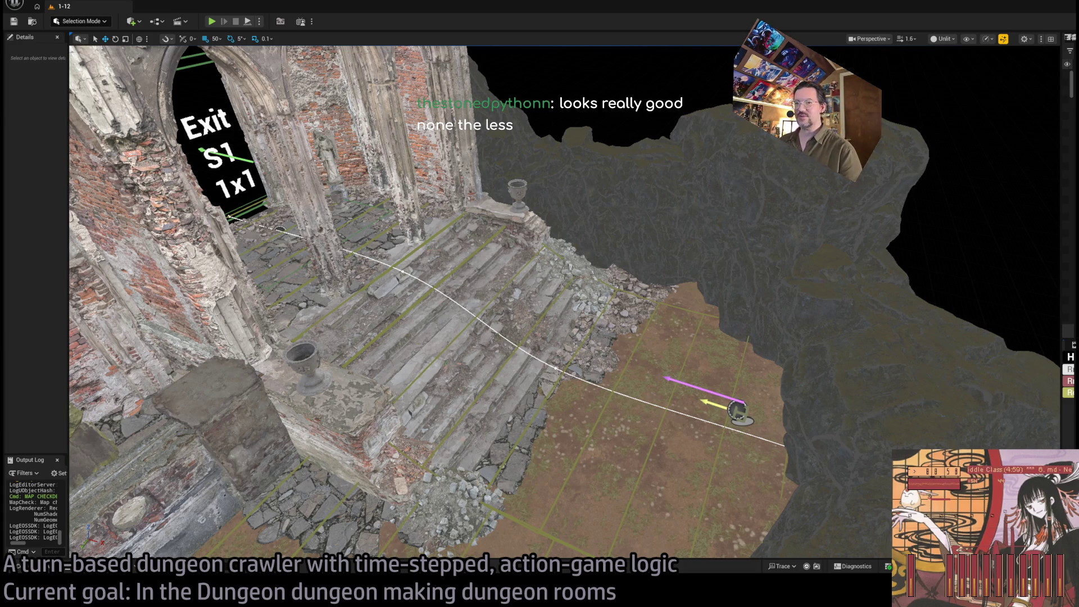
{"action": "scroll", "coordinate": [564, 302], "scroll_direction": "down", "scroll_amount": 5}
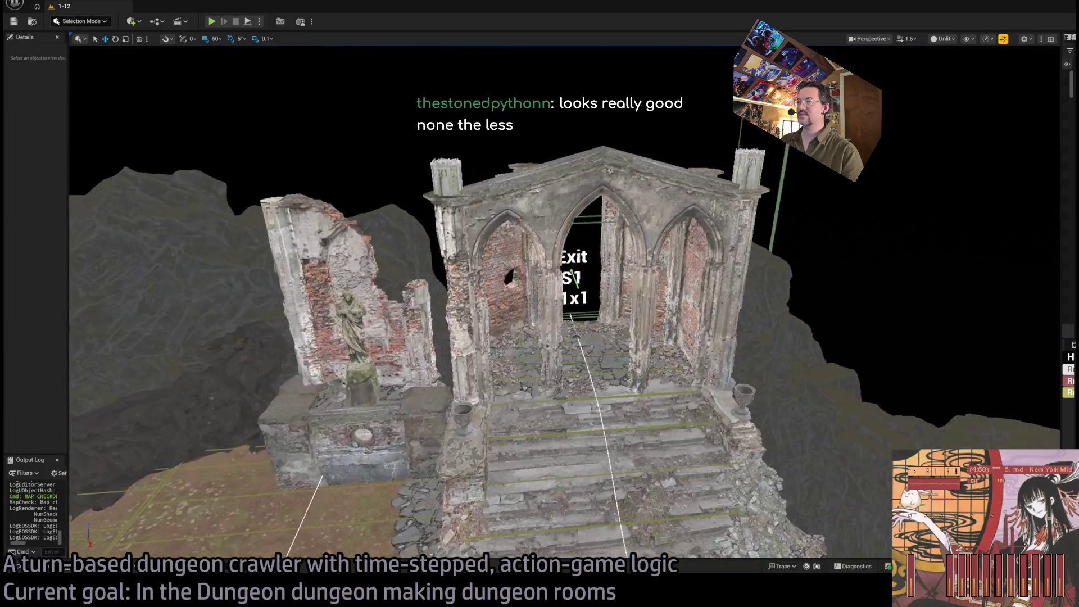
{"action": "left_click_drag", "start_coordinate": [564, 301], "coordinate": [540, 387]}
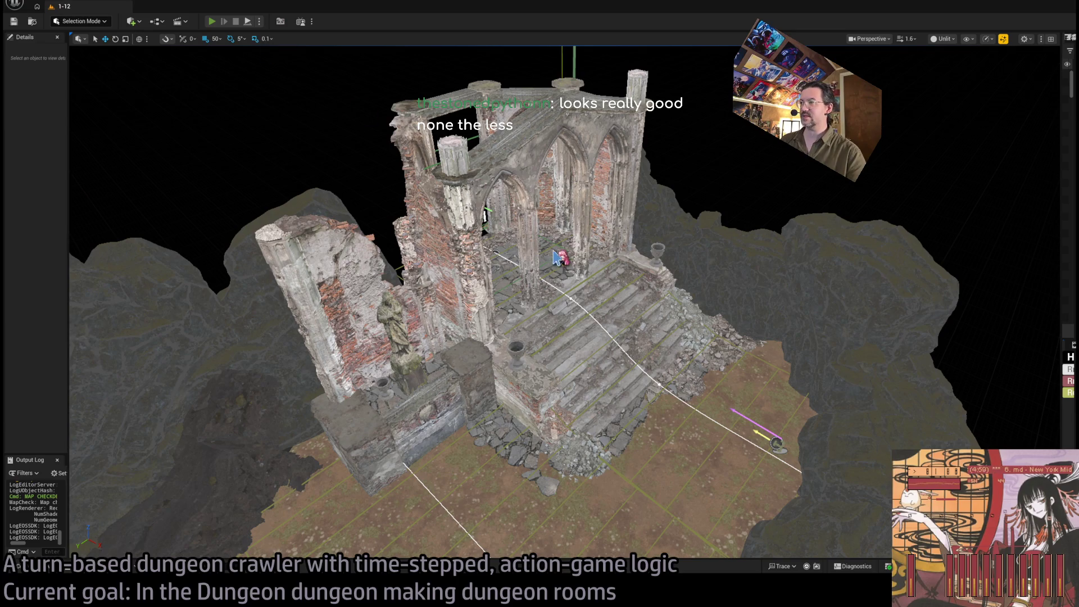
{"action": "key", "text": "alt+p"}
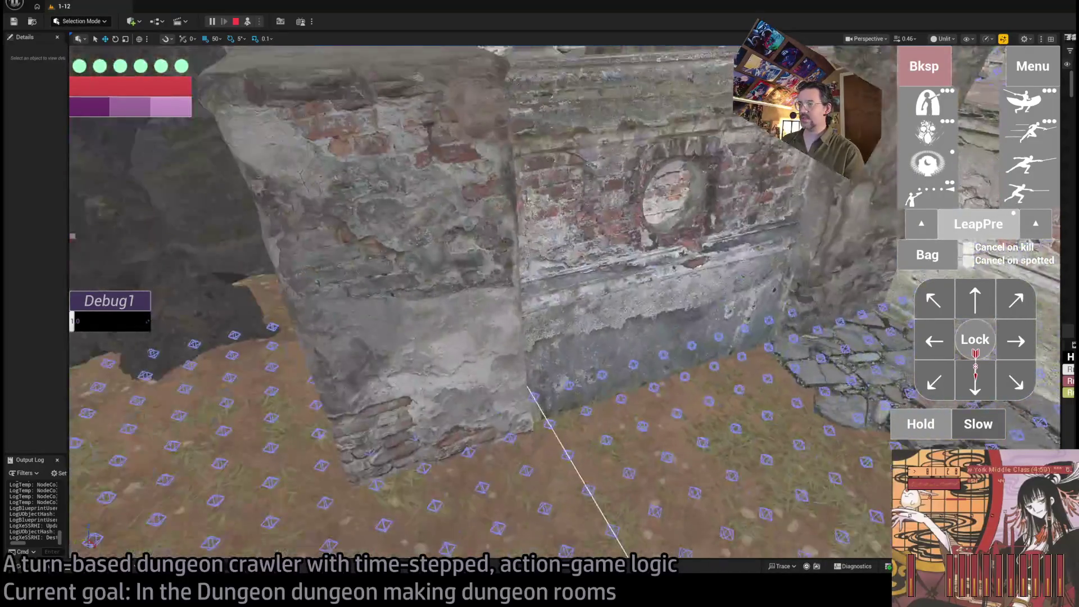
Step: Stop the play-test and inspect the chapel wall's static mesh in the mesh editor
{"action": "key", "text": "Escape"}
{"action": "key", "text": "f"}
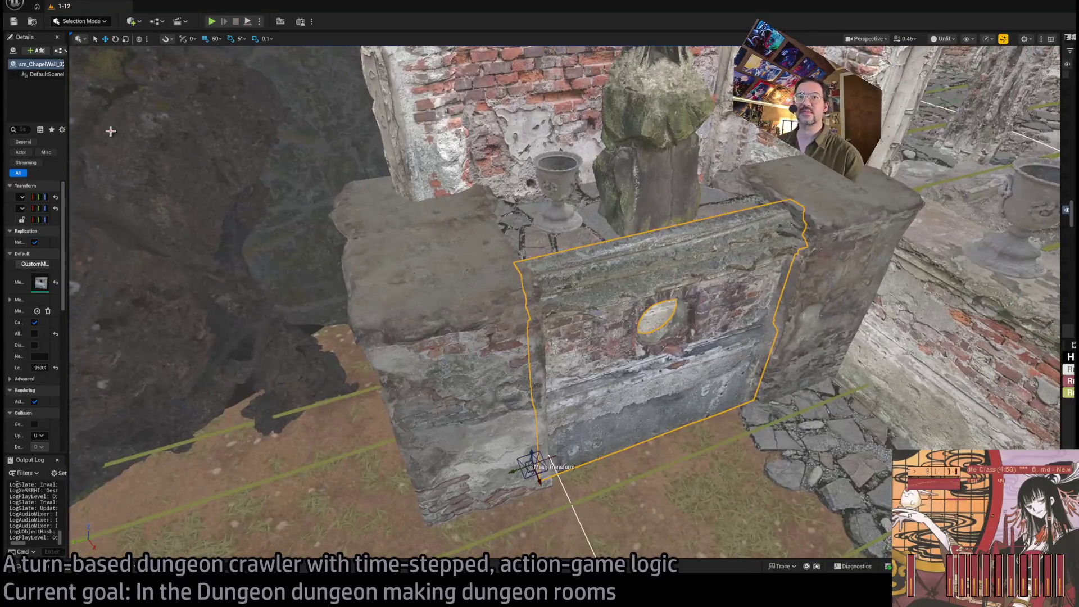
{"action": "left_click_drag", "start_coordinate": [69, 121], "coordinate": [177, 121]}
{"action": "mouse_move", "coordinate": [393, 315]}
{"action": "left_mouse_down"}
{"action": "mouse_move", "coordinate": [478, 230]}
{"action": "mouse_move", "coordinate": [712, 303]}
{"action": "mouse_move", "coordinate": [727, 283]}
{"action": "mouse_move", "coordinate": [720, 236]}
{"action": "mouse_move", "coordinate": [685, 253]}
{"action": "left_mouse_up"}
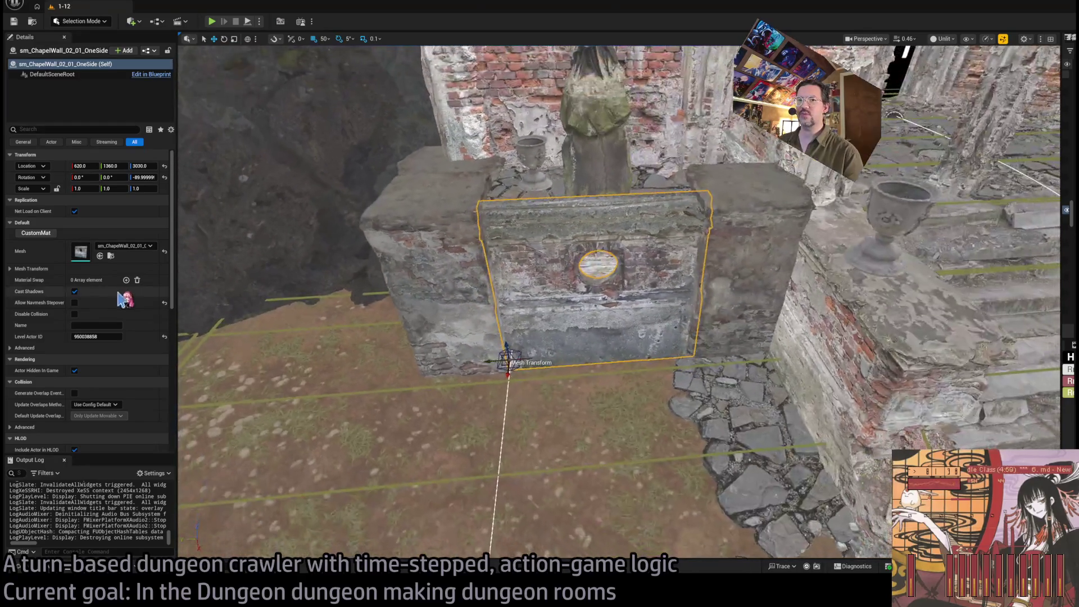
{"action": "left_click_drag", "start_coordinate": [77, 253], "coordinate": [477, 243]}
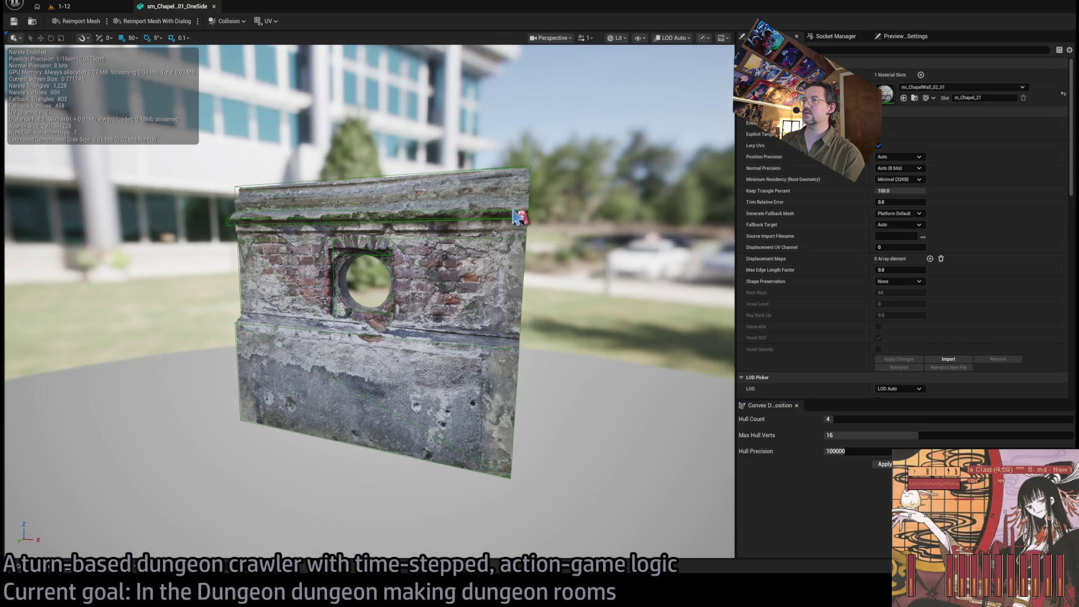
{"action": "left_click", "coordinate": [214, 7]}
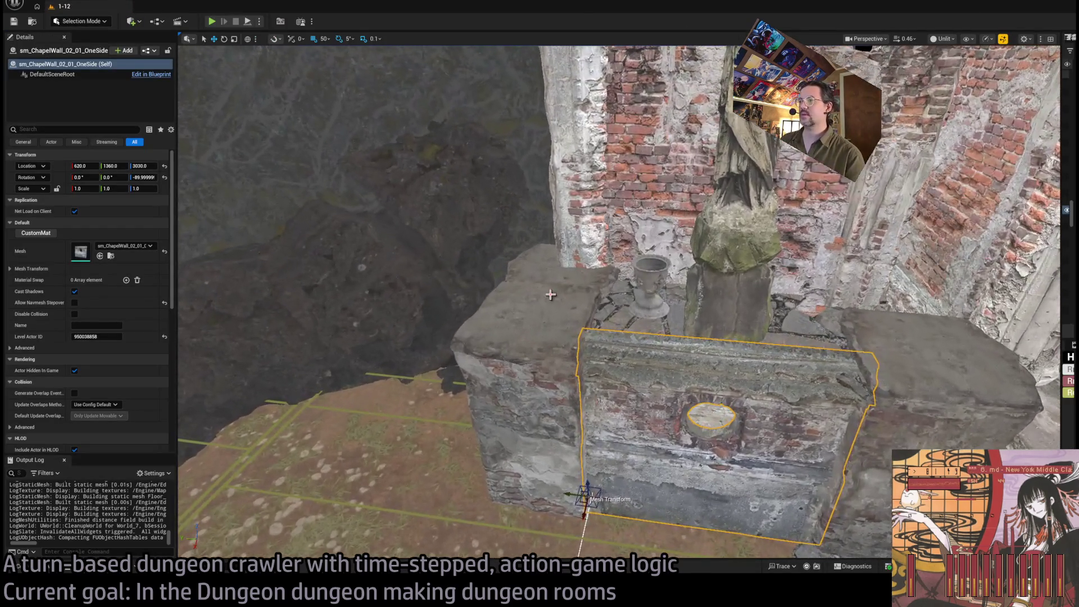
Step: Select the crypt column, the two altar front wall pieces, then the landscape floor
{"action": "left_click", "coordinate": [540, 321]}
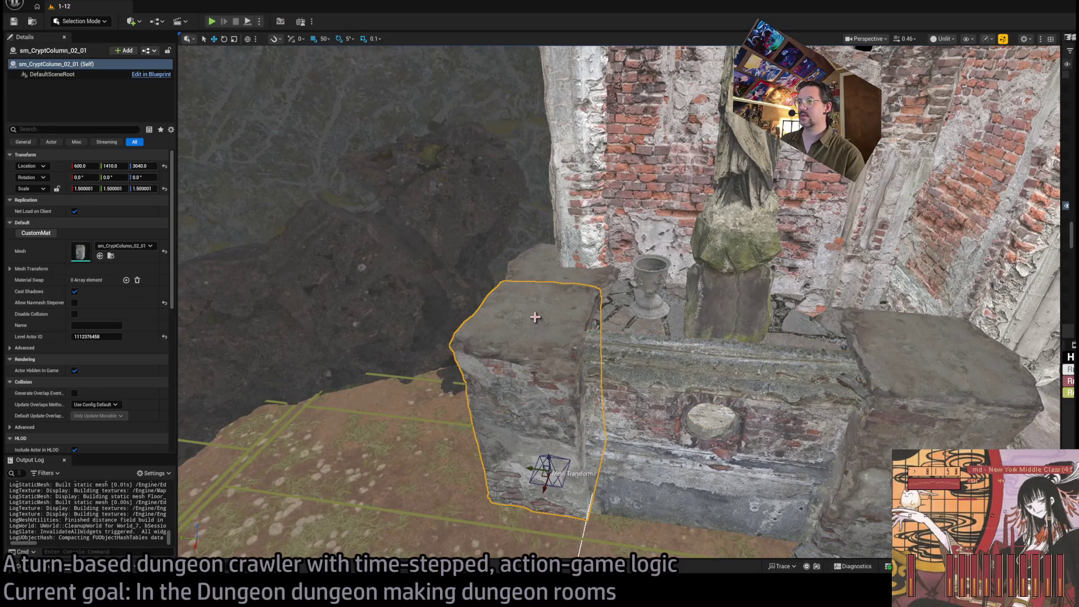
{"action": "scroll", "coordinate": [206, 188], "scroll_direction": "up", "scroll_amount": 10}
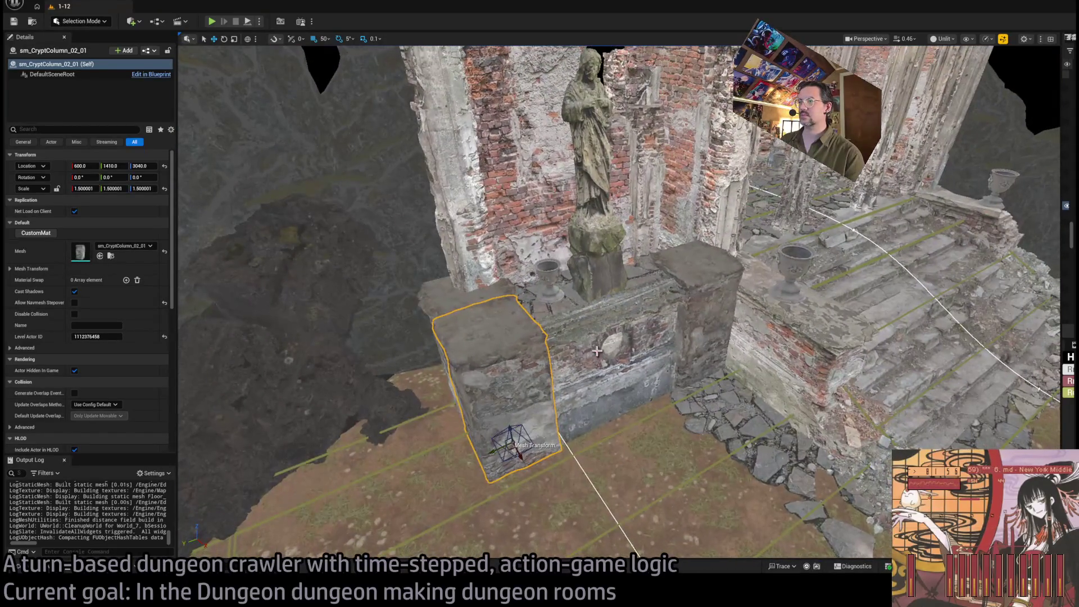
{"action": "left_click", "coordinate": [617, 345]}
{"action": "left_click", "coordinate": [637, 366], "text": "ctrl"}
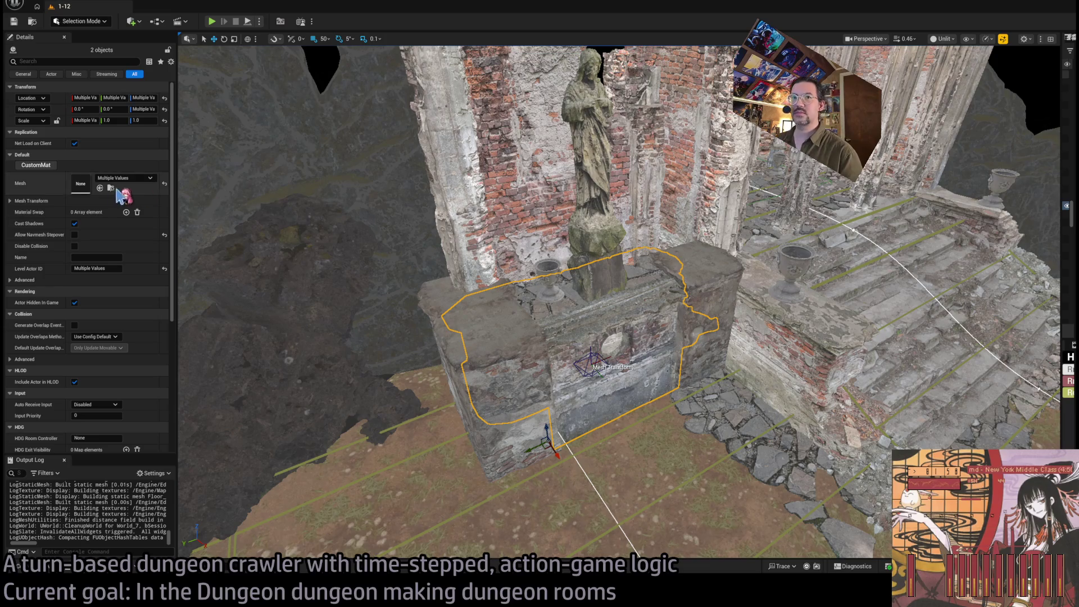
{"action": "left_click_drag", "start_coordinate": [202, 279], "coordinate": [224, 272]}
{"action": "left_click_drag", "start_coordinate": [595, 360], "coordinate": [595, 361]}
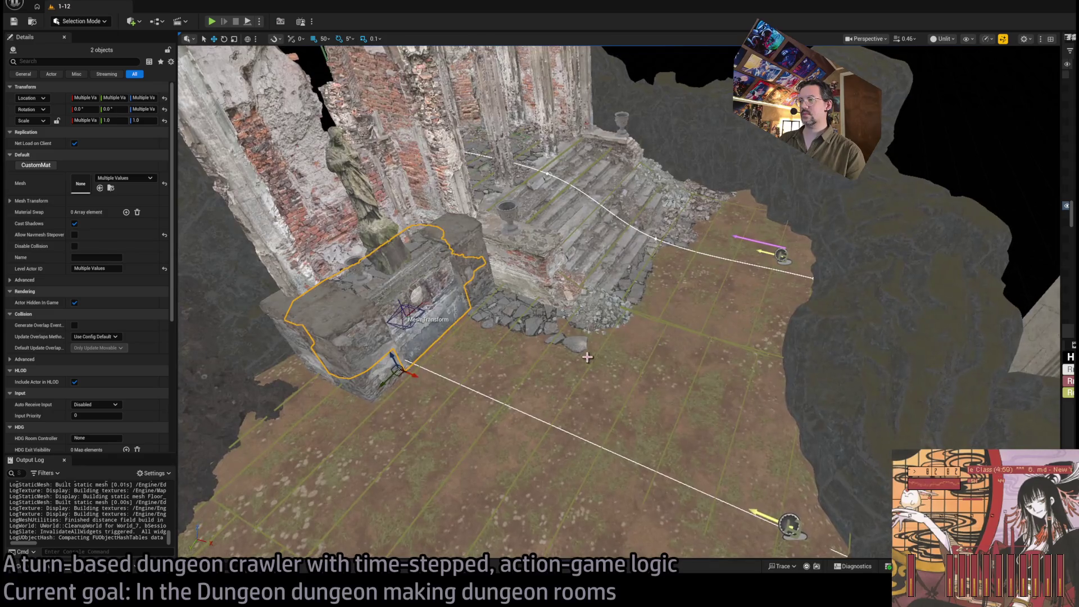
{"action": "left_click", "coordinate": [594, 360]}
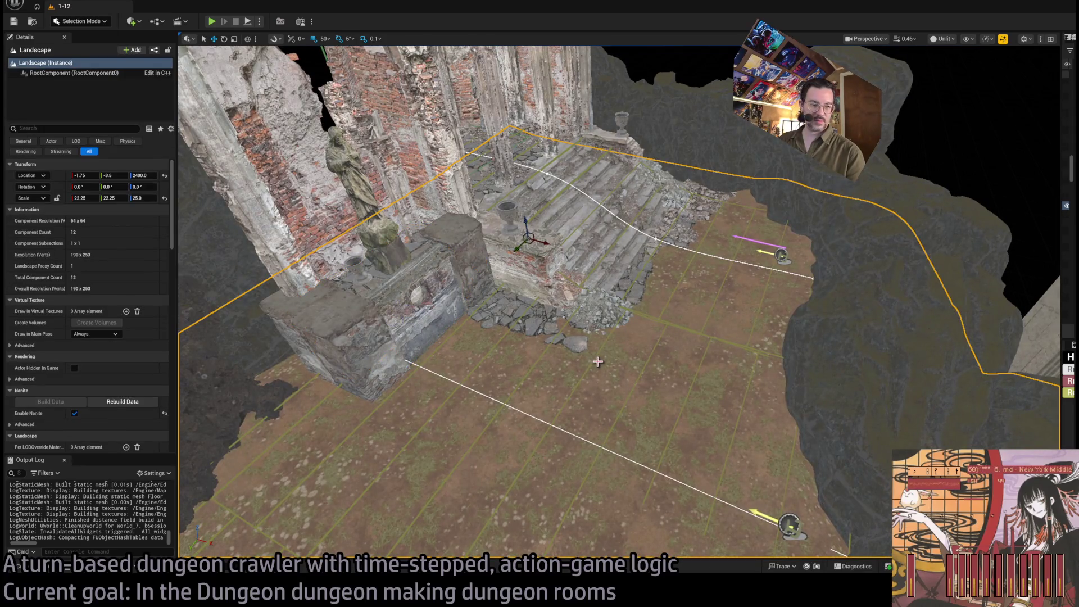
Step: On Nav_grave_upper5, turn on Debug Show Grid and set Nav Blockers to 1
{"action": "left_click", "coordinate": [593, 359]}
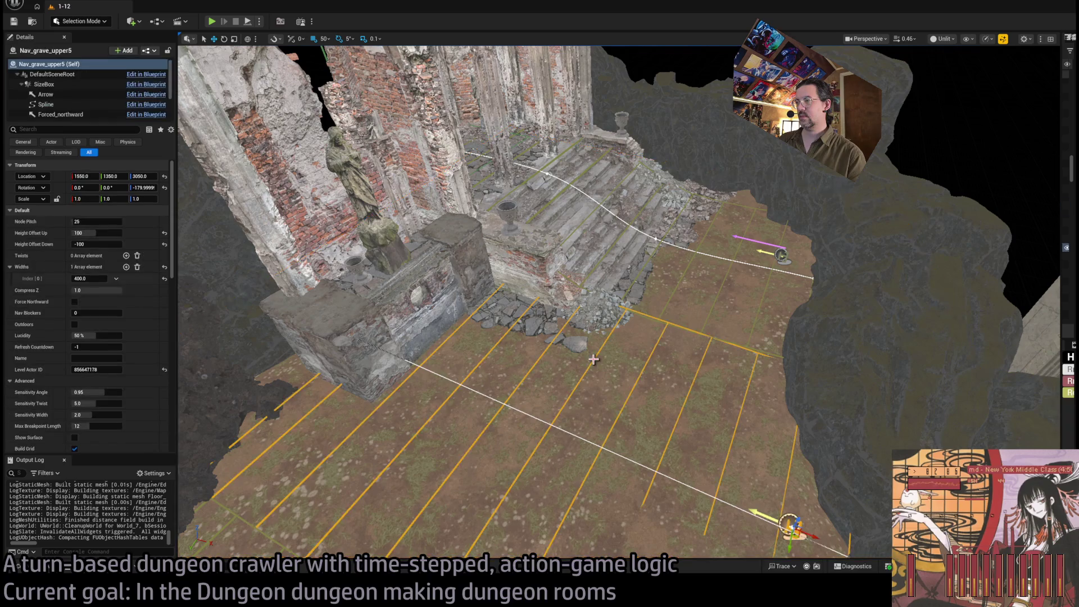
{"action": "left_click", "coordinate": [1063, 145]}
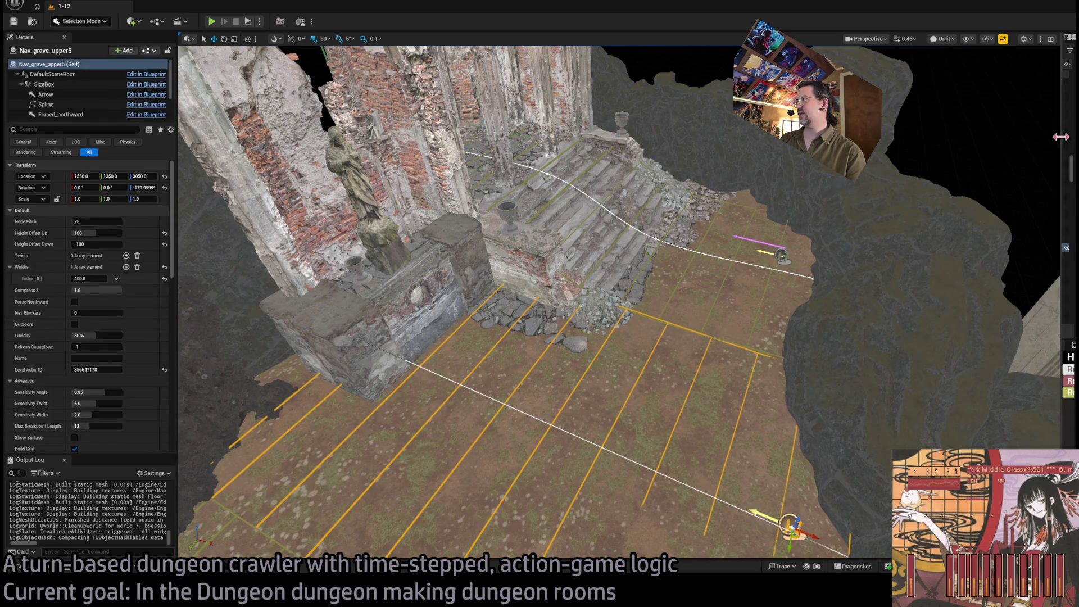
{"action": "mouse_move", "coordinate": [871, 175]}
{"action": "left_mouse_down"}
{"action": "mouse_move", "coordinate": [901, 176]}
{"action": "mouse_move", "coordinate": [884, 175]}
{"action": "left_mouse_up"}
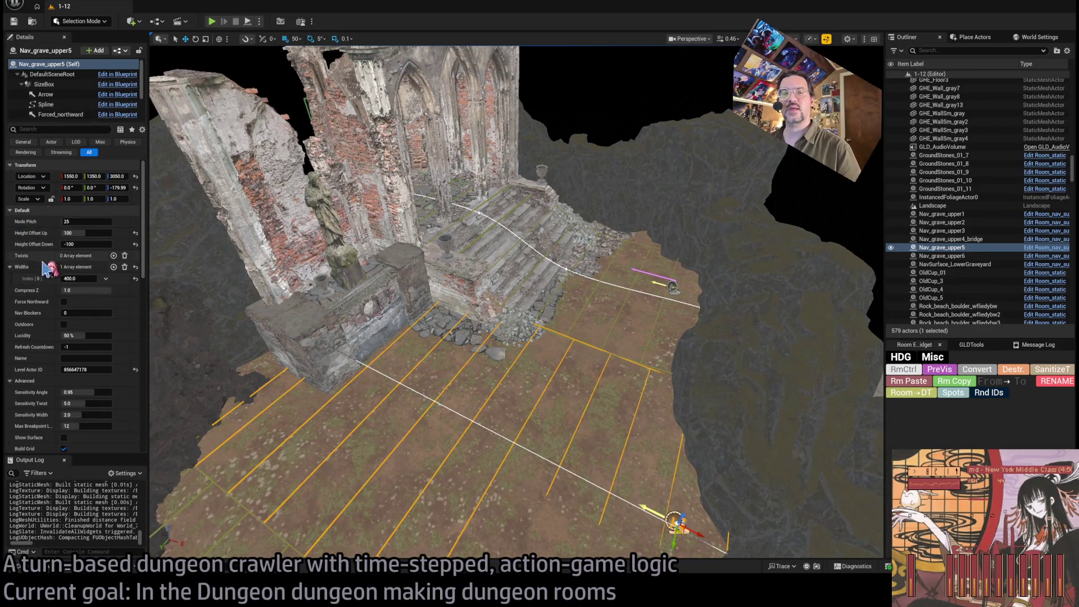
{"action": "scroll", "coordinate": [104, 329], "scroll_direction": "down", "scroll_amount": 3}
{"action": "scroll", "coordinate": [104, 330], "scroll_direction": "down", "scroll_amount": 2}
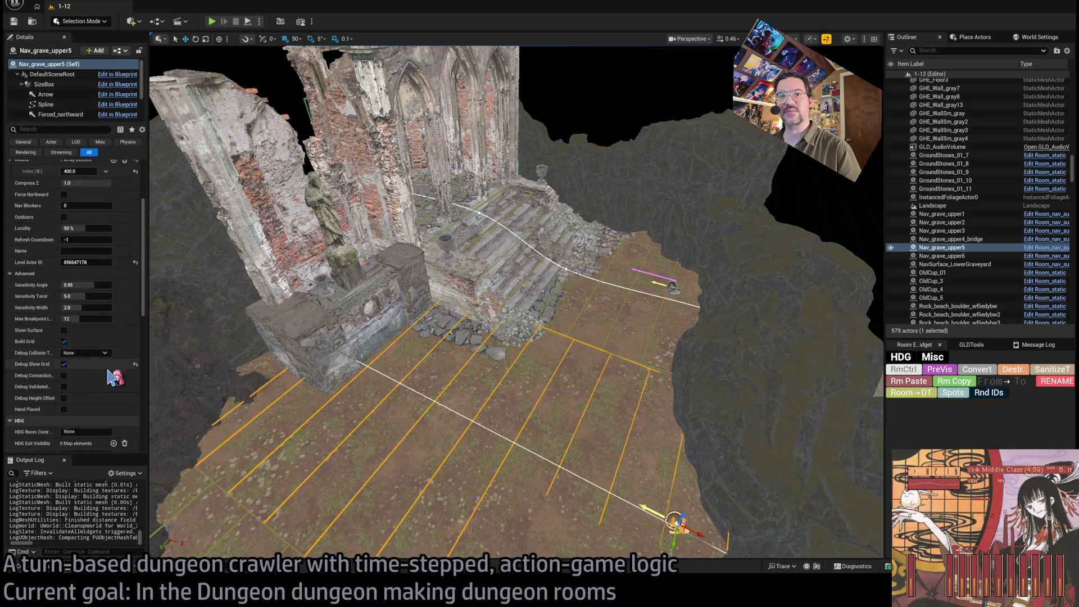
{"action": "left_click", "coordinate": [64, 365]}
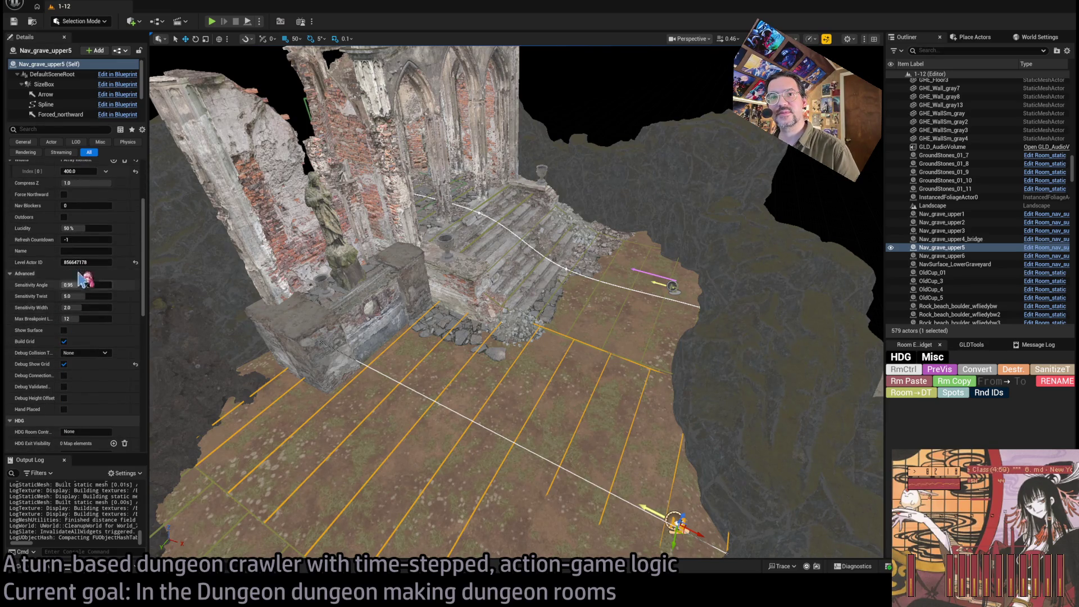
{"action": "left_click", "coordinate": [84, 206]}
{"action": "type", "text": "1"}
{"action": "key", "text": "Return"}
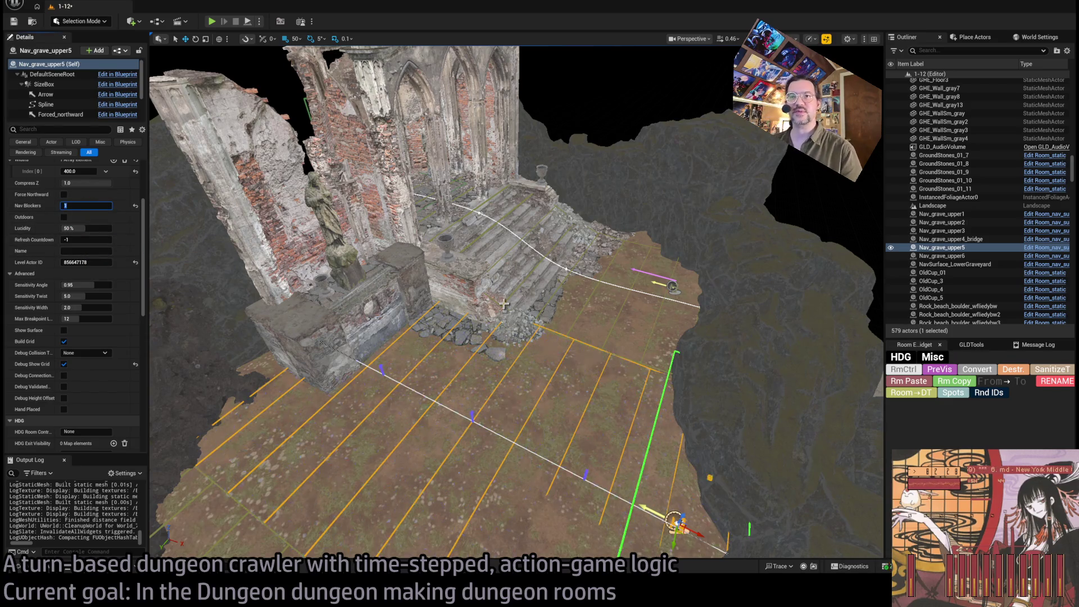
Step: Stretch the NavBlocker1 component wider so it covers the altar
{"action": "double_click", "coordinate": [941, 247]}
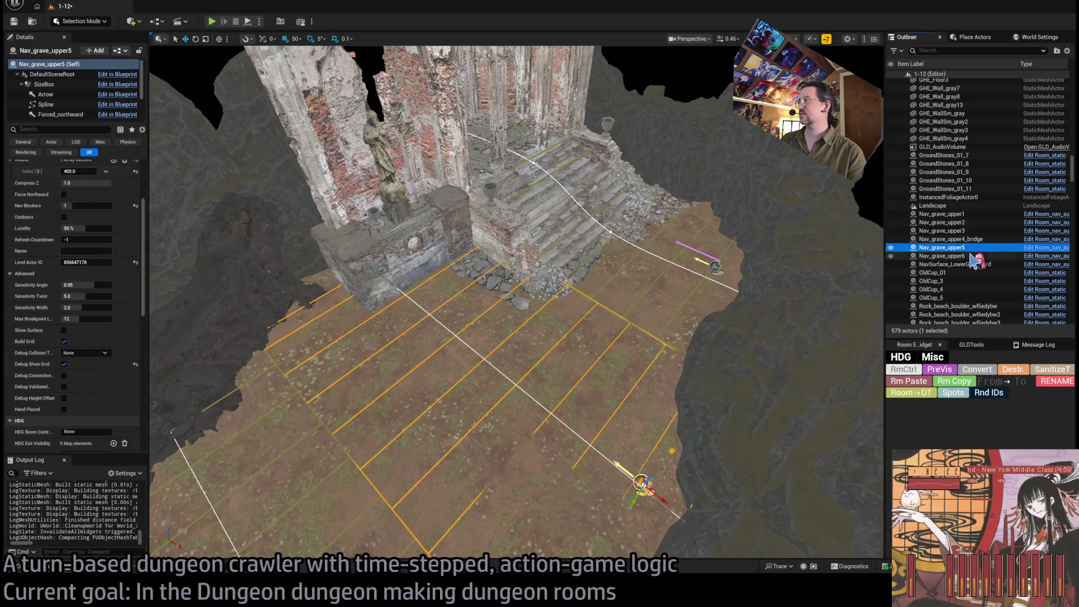
{"action": "scroll", "coordinate": [93, 107], "scroll_direction": "down", "scroll_amount": 2}
{"action": "left_click", "coordinate": [67, 95]}
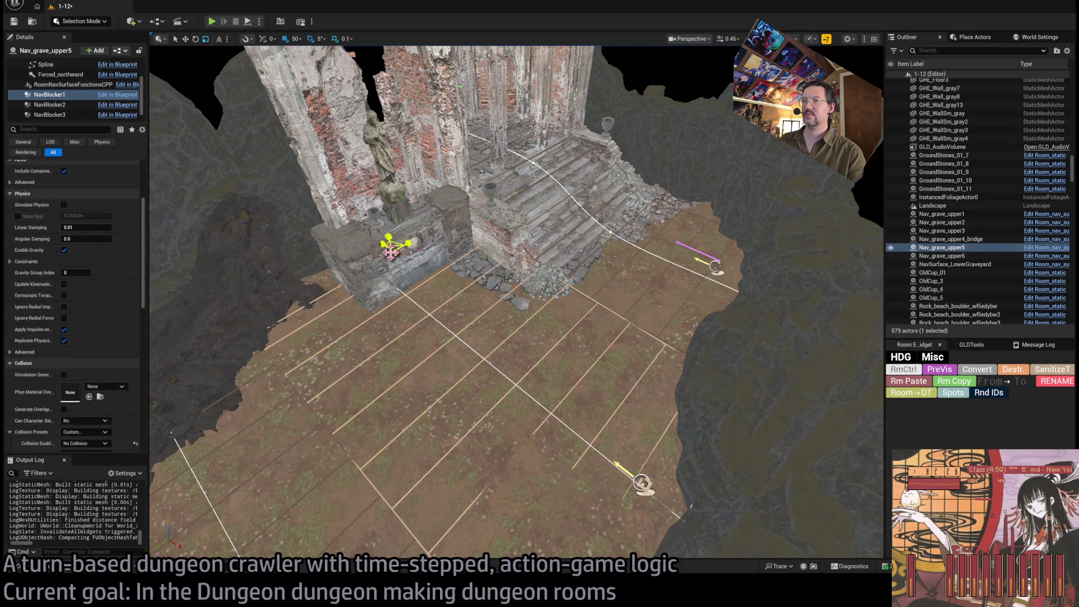
{"action": "key", "text": "f"}
{"action": "scroll", "coordinate": [505, 315], "scroll_direction": "up", "scroll_amount": 3}
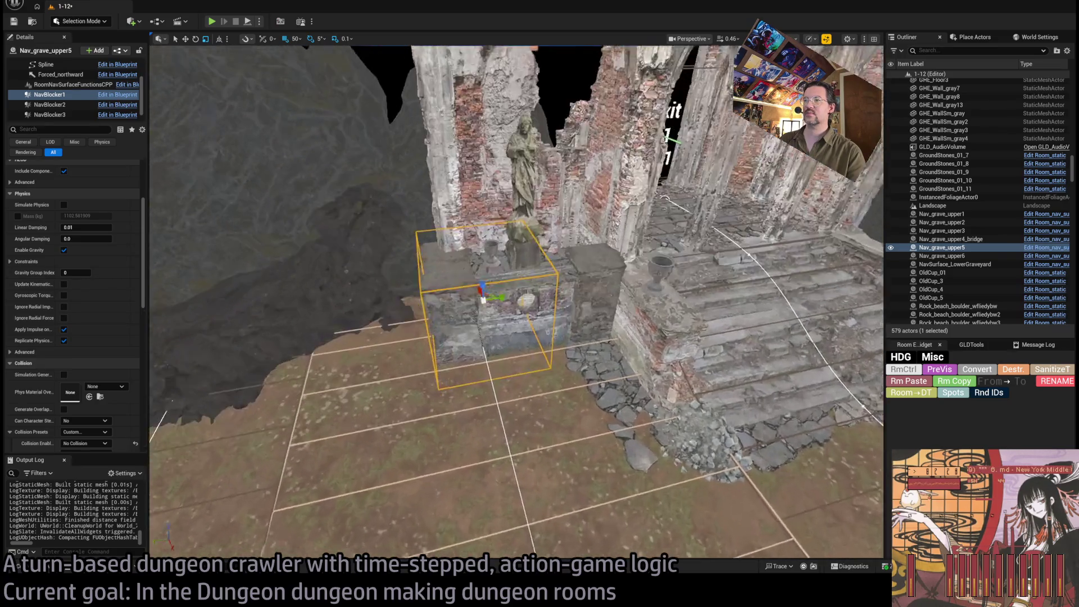
{"action": "mouse_move", "coordinate": [494, 328]}
{"action": "left_mouse_down"}
{"action": "mouse_move", "coordinate": [514, 331]}
{"action": "mouse_move", "coordinate": [530, 267]}
{"action": "mouse_move", "coordinate": [574, 340]}
{"action": "mouse_move", "coordinate": [454, 309]}
{"action": "mouse_move", "coordinate": [489, 316]}
{"action": "left_mouse_up"}
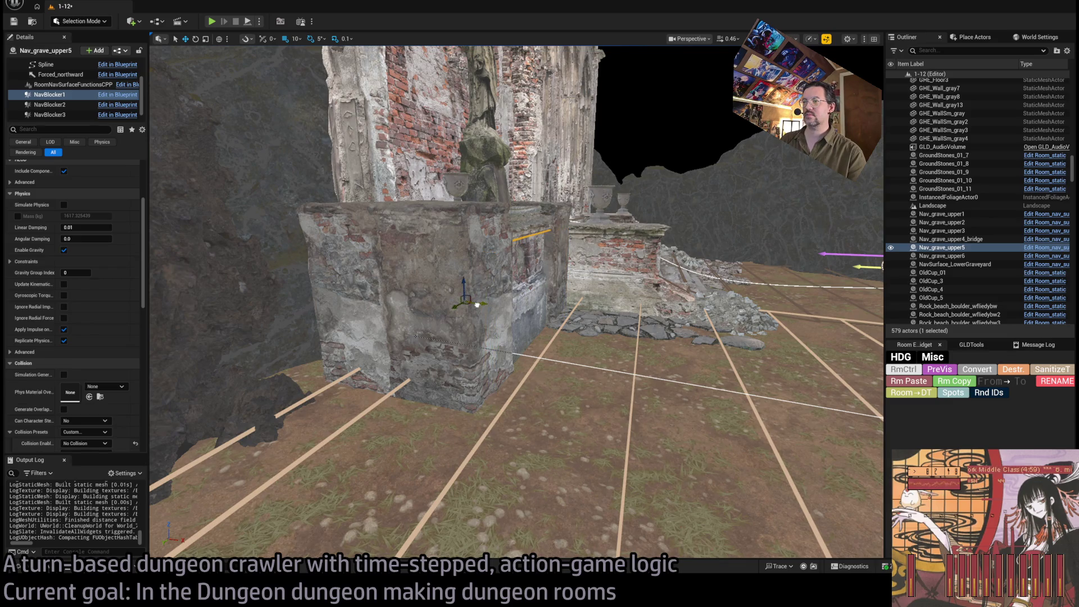
{"action": "mouse_move", "coordinate": [150, 38]}
{"action": "left_mouse_down"}
{"action": "mouse_move", "coordinate": [185, 38]}
{"action": "mouse_move", "coordinate": [151, 38]}
{"action": "left_mouse_up"}
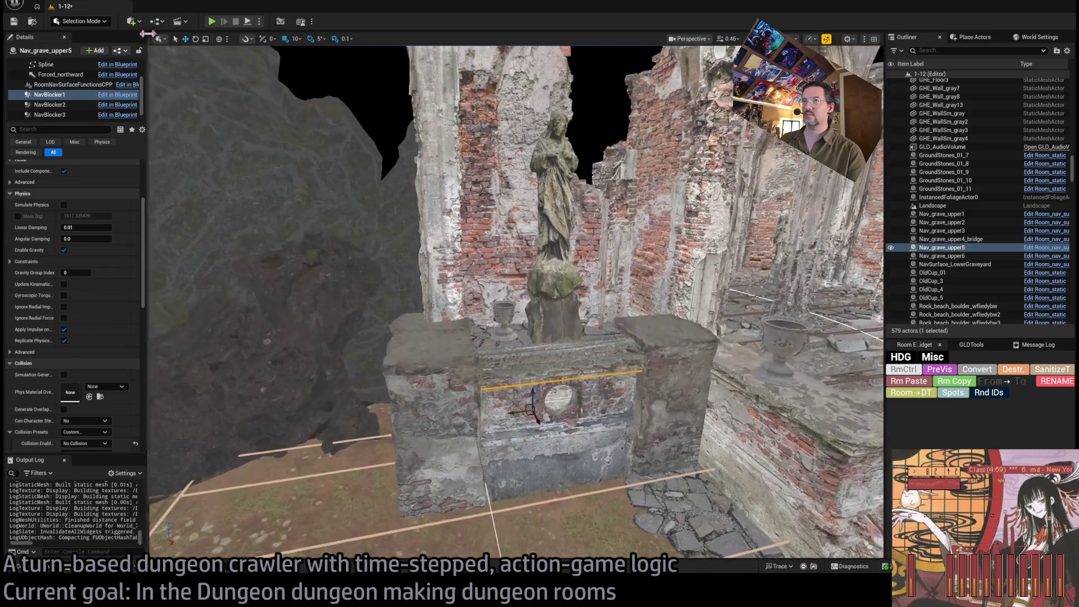
Step: Play-test the room with the new blocker, then select the sm_Wall_01_2 wall piece
{"action": "key", "text": "alt+p"}
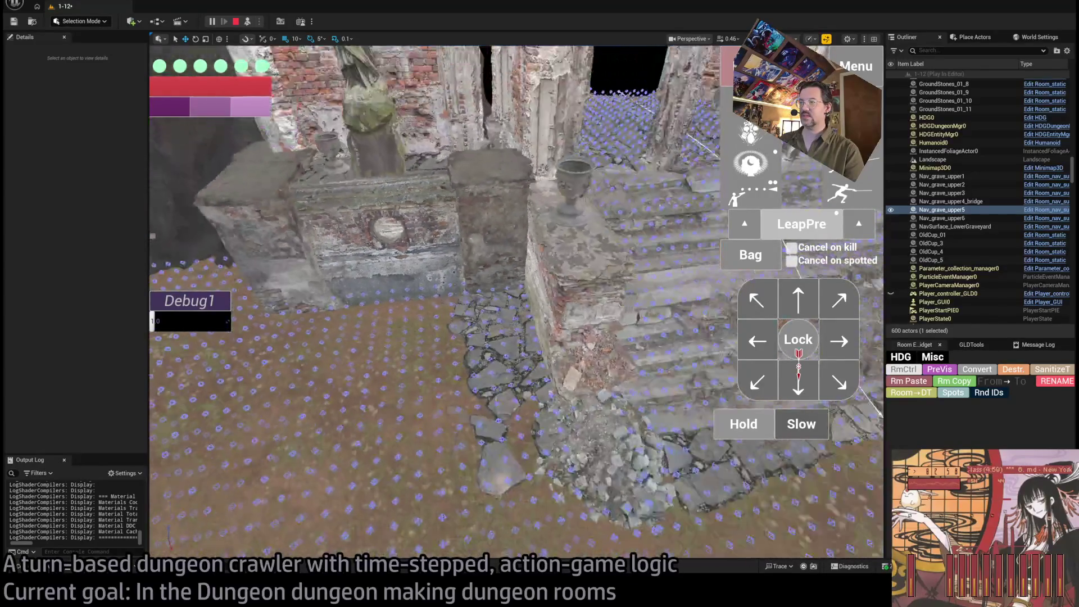
{"action": "key", "text": "Escape"}
{"action": "mouse_move", "coordinate": [471, 339]}
{"action": "left_mouse_down"}
{"action": "mouse_move", "coordinate": [517, 315]}
{"action": "mouse_move", "coordinate": [548, 276]}
{"action": "left_mouse_up"}
{"action": "left_click", "coordinate": [548, 277]}
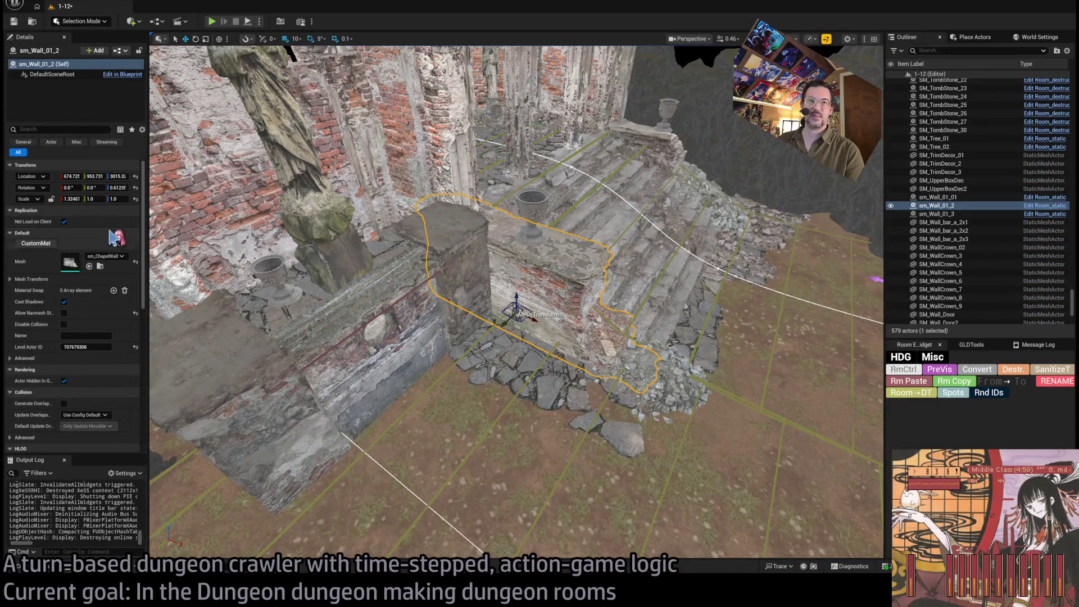
Step: Open sm_ChapelWall_03_01 in the mesh editor and bring its collision hulls into view
{"action": "scroll", "coordinate": [516, 302], "scroll_direction": "up", "scroll_amount": 3}
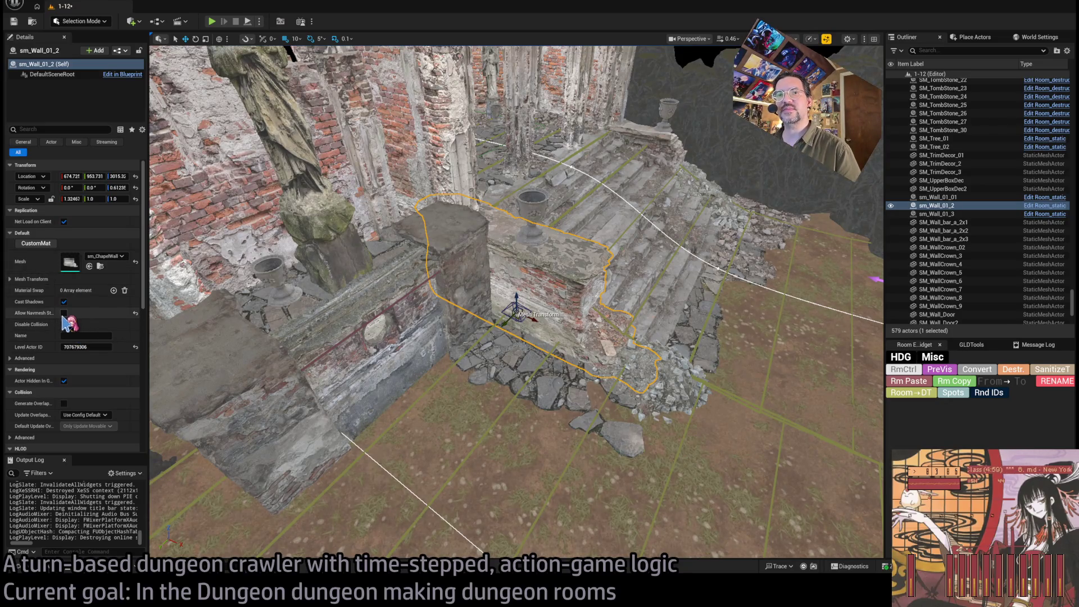
{"action": "scroll", "coordinate": [516, 302], "scroll_direction": "up", "scroll_amount": 5}
{"action": "left_click_drag", "start_coordinate": [558, 275], "coordinate": [558, 275]}
{"action": "scroll", "coordinate": [558, 276], "scroll_direction": "up", "scroll_amount": 1}
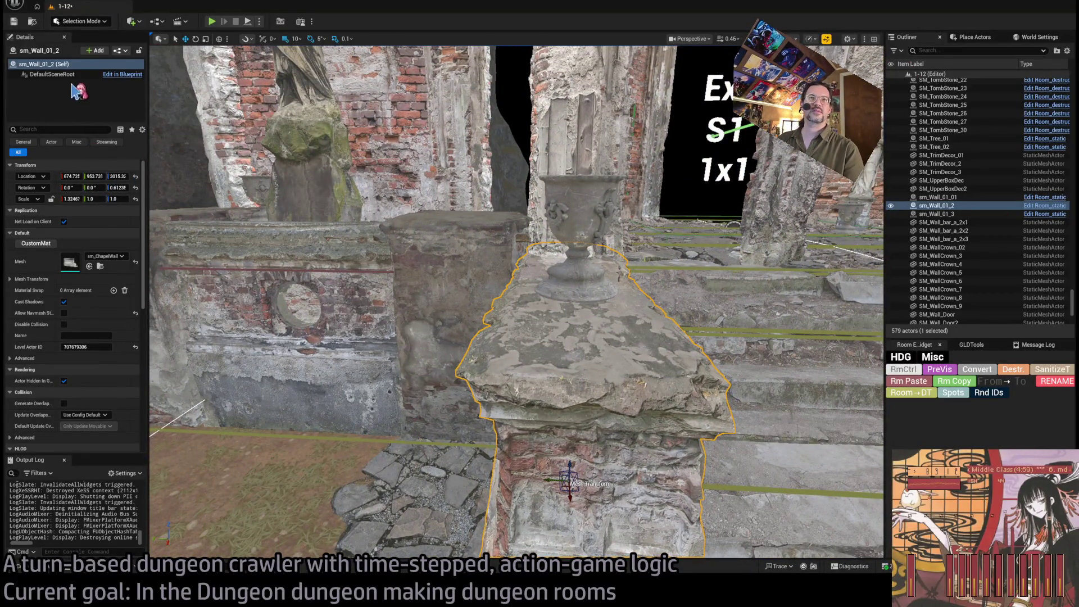
{"action": "double_click", "coordinate": [70, 263]}
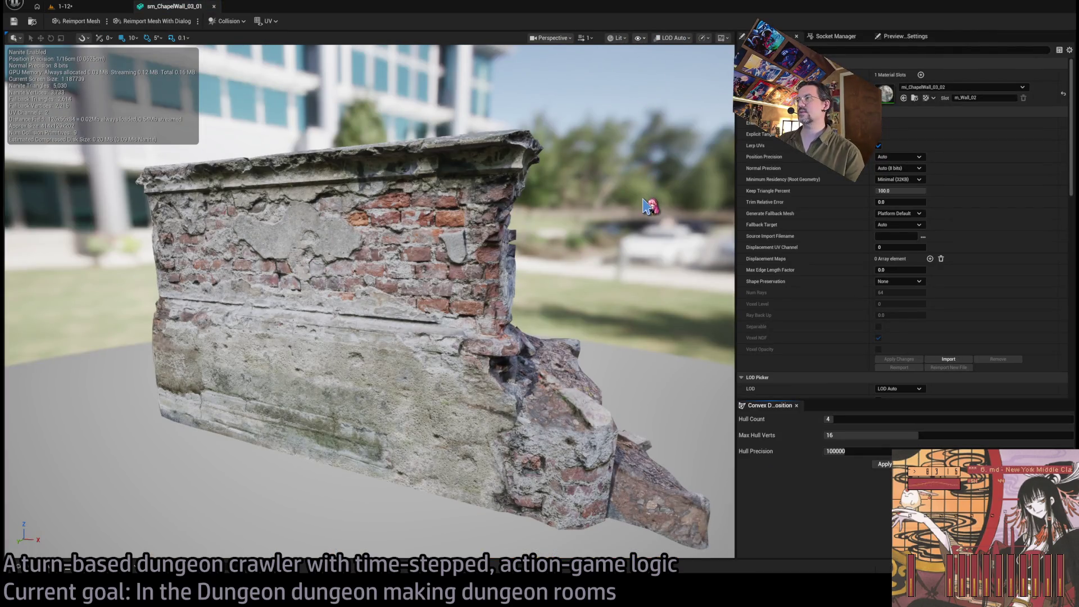
{"action": "mouse_move", "coordinate": [646, 212]}
{"action": "left_mouse_down"}
{"action": "mouse_move", "coordinate": [506, 220]}
{"action": "mouse_move", "coordinate": [562, 202]}
{"action": "mouse_move", "coordinate": [466, 247]}
{"action": "left_mouse_up"}
{"action": "key", "text": "f"}
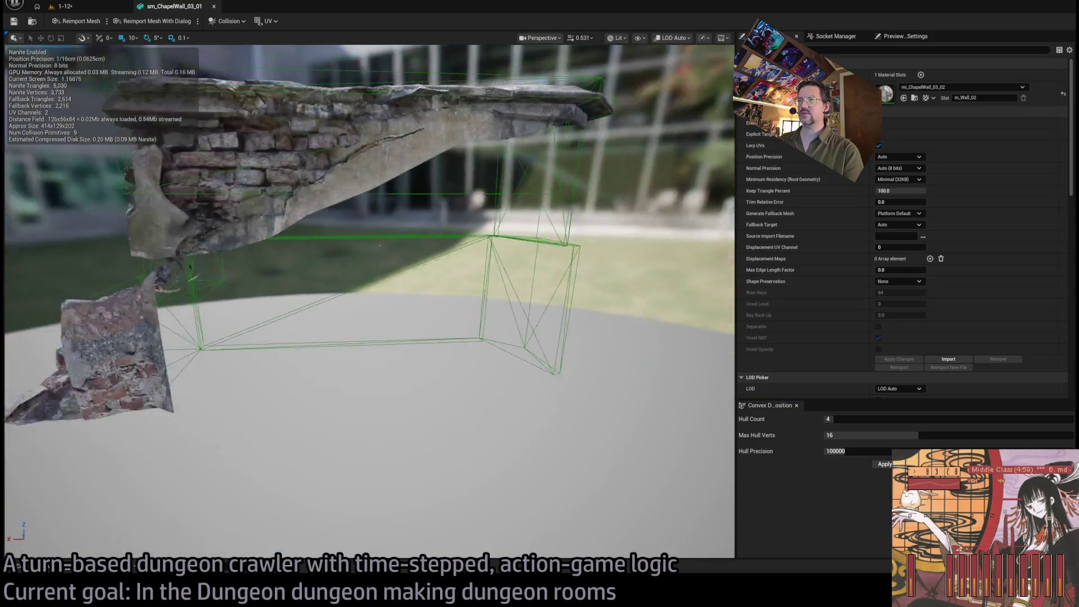
{"action": "left_click_drag", "start_coordinate": [506, 252], "coordinate": [461, 264]}
{"action": "mouse_move", "coordinate": [601, 256]}
{"action": "left_mouse_down"}
{"action": "mouse_move", "coordinate": [483, 259]}
{"action": "mouse_move", "coordinate": [601, 257]}
{"action": "left_mouse_up"}
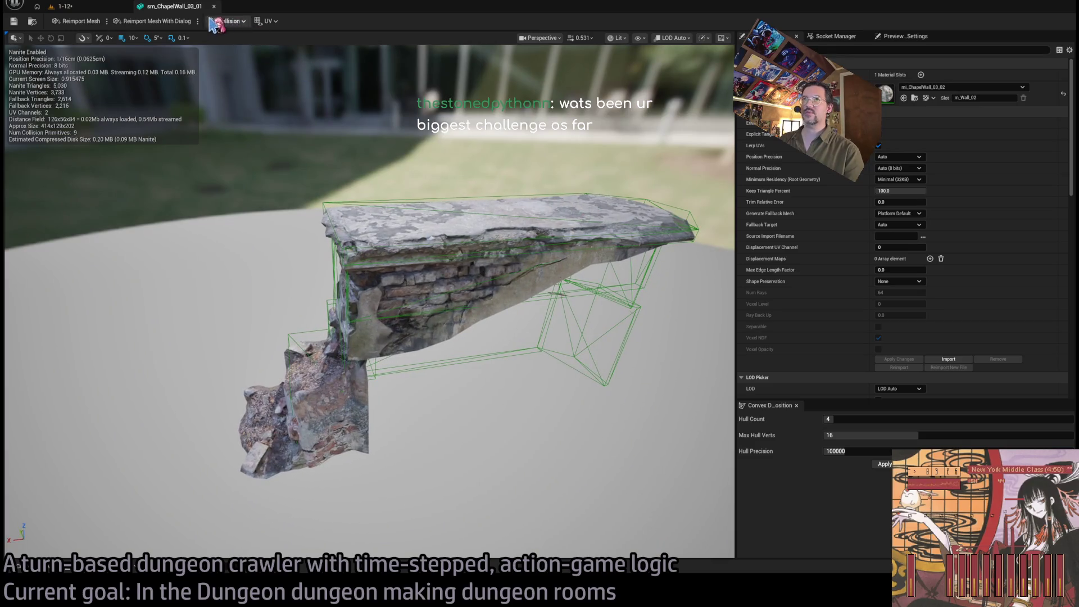
Step: Delete the two extra collision hulls under the wall's right overhang
{"action": "left_click", "coordinate": [645, 273]}
{"action": "key", "text": "Delete"}
{"action": "left_click", "coordinate": [559, 323]}
{"action": "key", "text": "Delete"}
{"action": "mouse_move", "coordinate": [559, 323]}
{"action": "left_mouse_down"}
{"action": "mouse_move", "coordinate": [646, 332]}
{"action": "mouse_move", "coordinate": [534, 337]}
{"action": "mouse_move", "coordinate": [460, 315]}
{"action": "left_mouse_up"}
{"action": "key", "text": "f"}
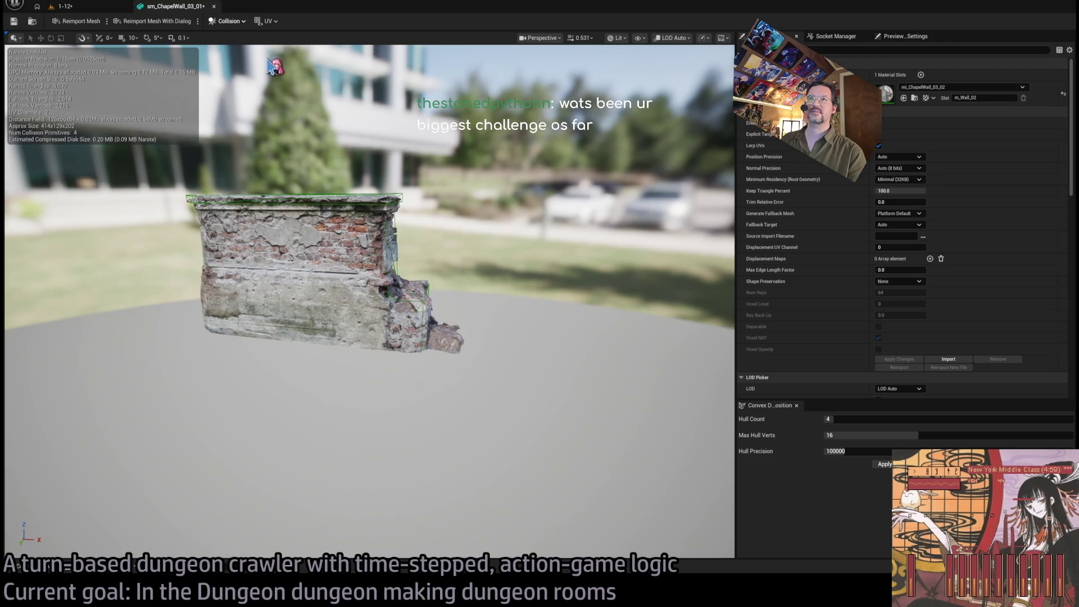
Step: Shrink the remaining collision box to fit the wall, then close the mesh editor
{"action": "left_click_drag", "start_coordinate": [273, 65], "coordinate": [273, 65]}
{"action": "key", "text": "r"}
{"action": "mouse_move", "coordinate": [397, 290]}
{"action": "left_mouse_down"}
{"action": "mouse_move", "coordinate": [377, 294]}
{"action": "mouse_move", "coordinate": [398, 293]}
{"action": "left_mouse_up"}
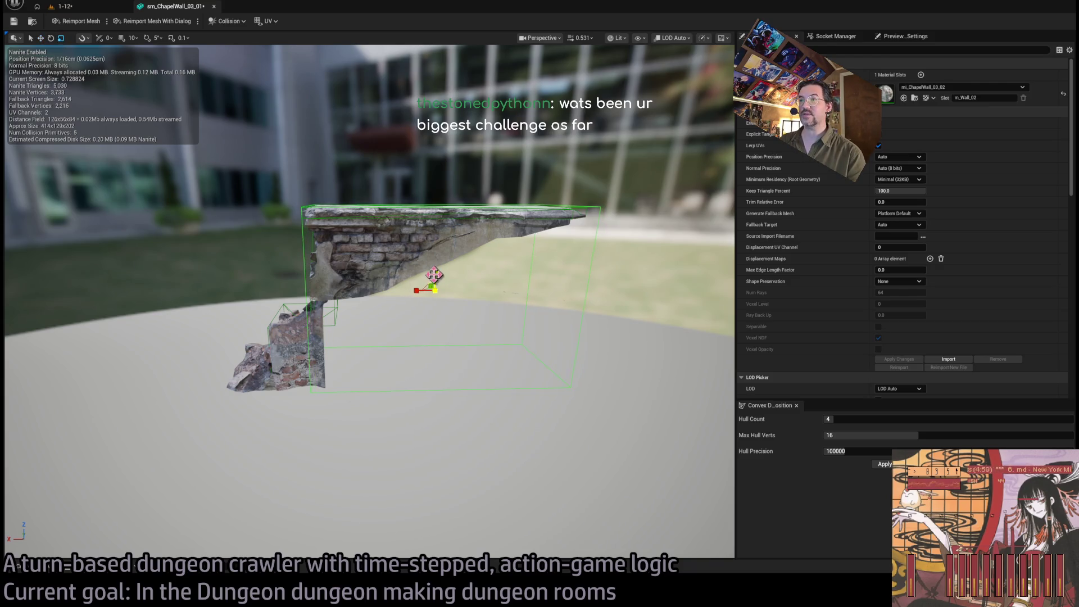
{"action": "left_click", "coordinate": [434, 292]}
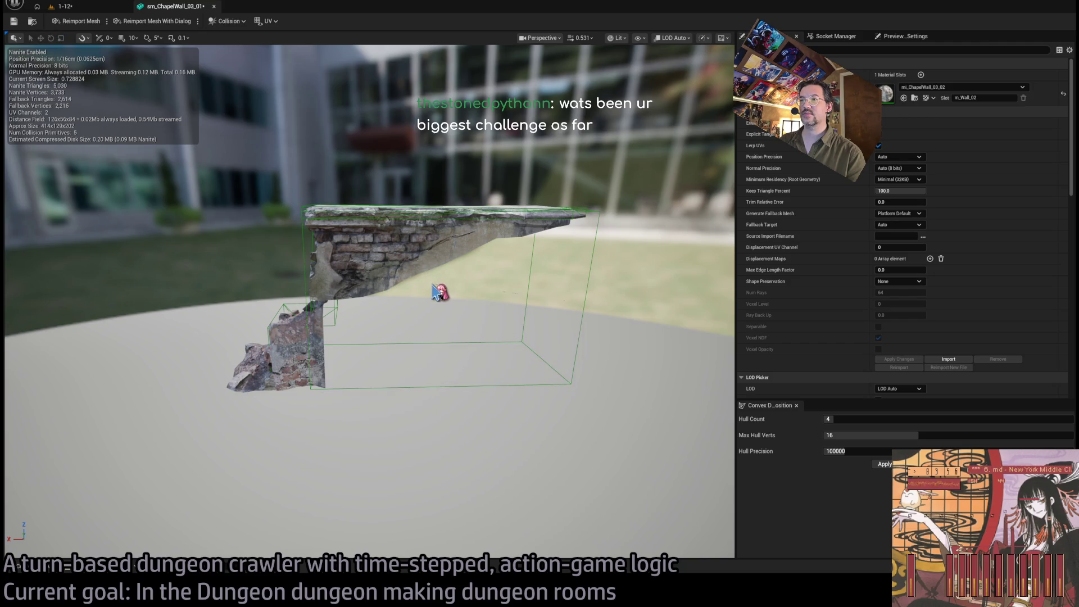
{"action": "left_click", "coordinate": [583, 322]}
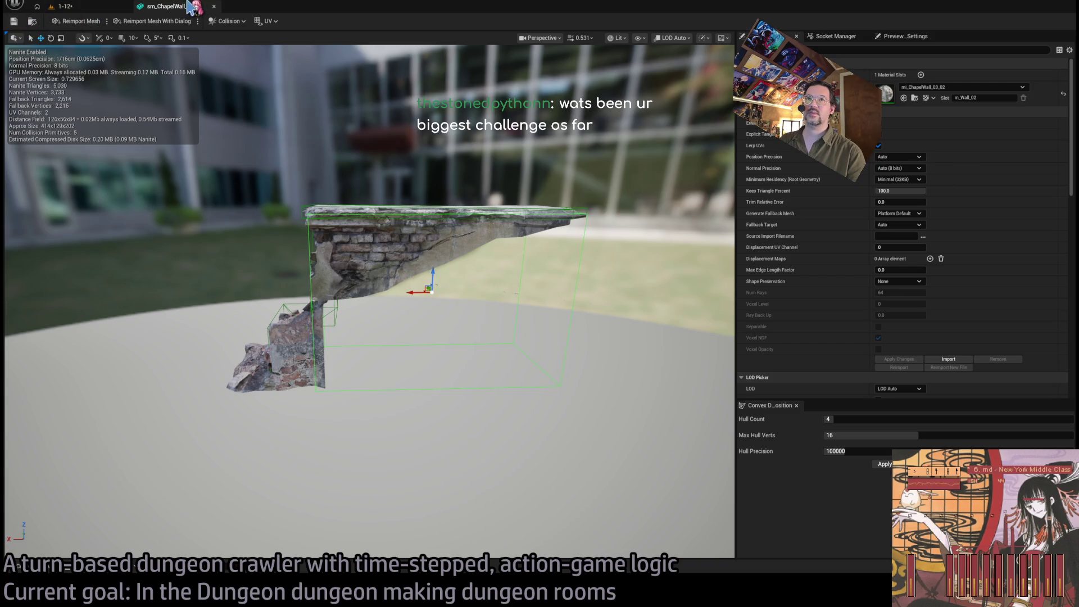
{"action": "left_click", "coordinate": [213, 6]}
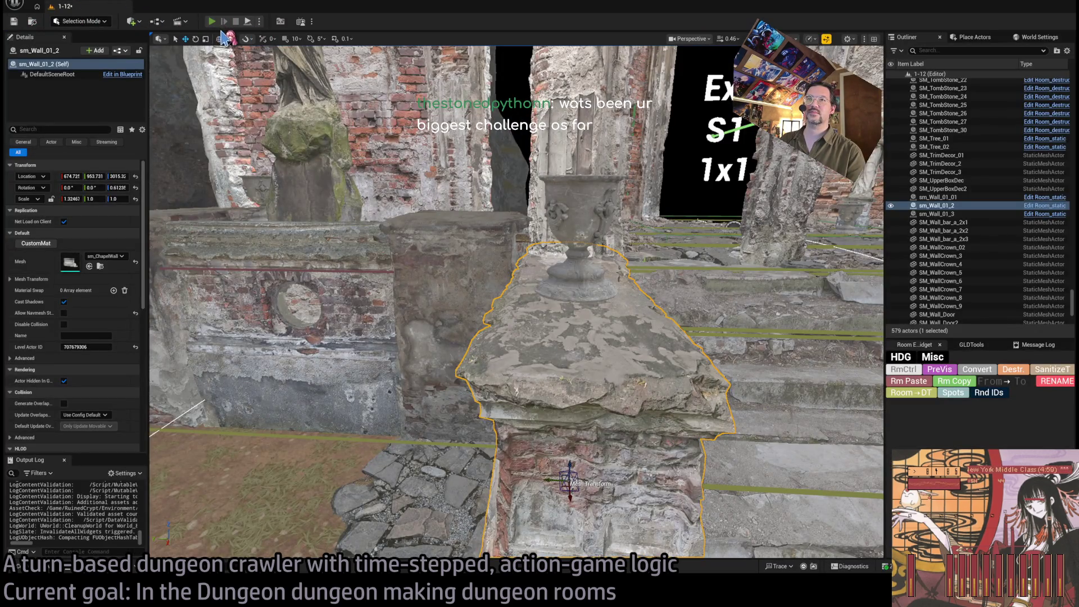
Step: Play-test the graveyard, eject and focus on the chapel wall, then stop
{"action": "left_click", "coordinate": [248, 23]}
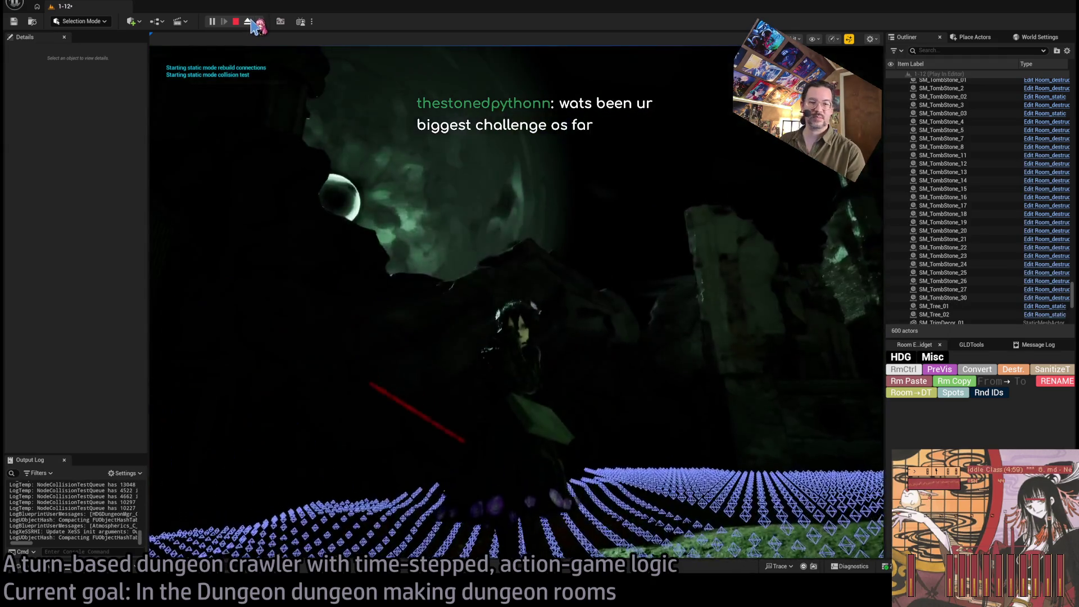
{"action": "left_click", "coordinate": [248, 22]}
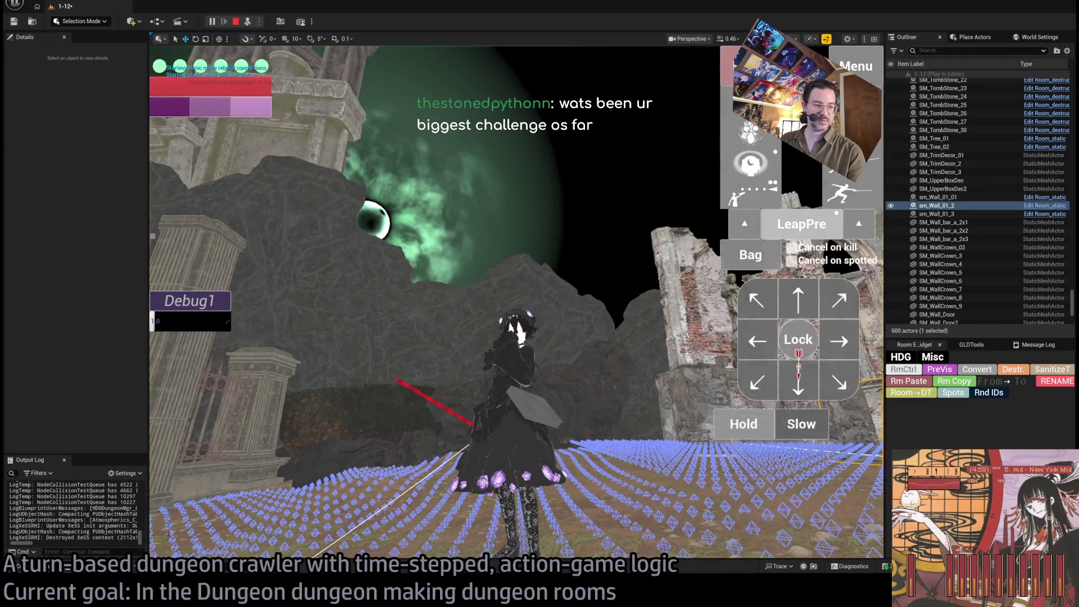
{"action": "key", "text": "f"}
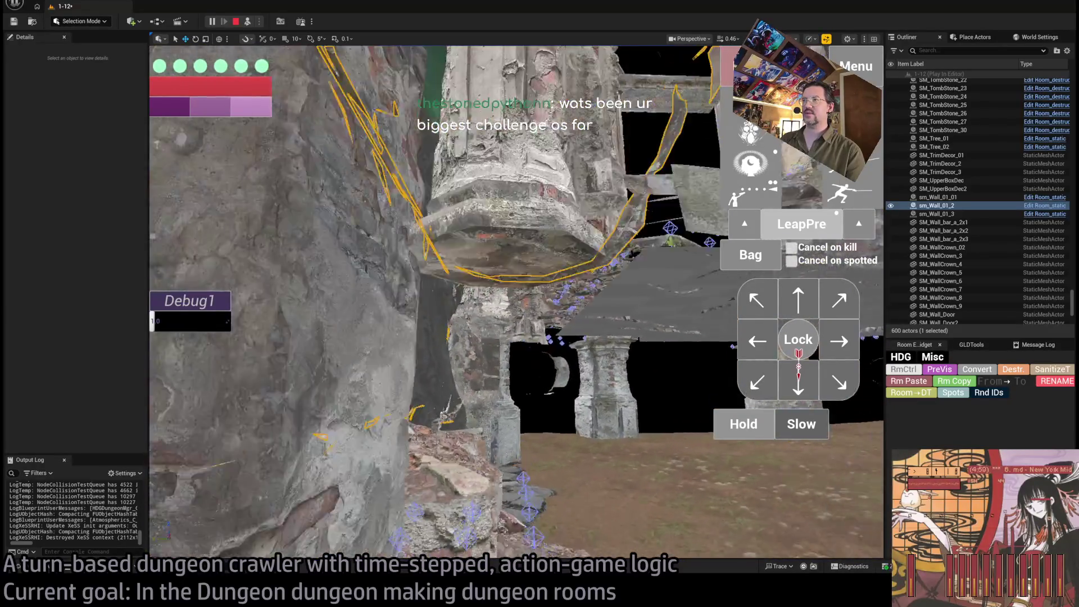
{"action": "key", "text": "Escape"}
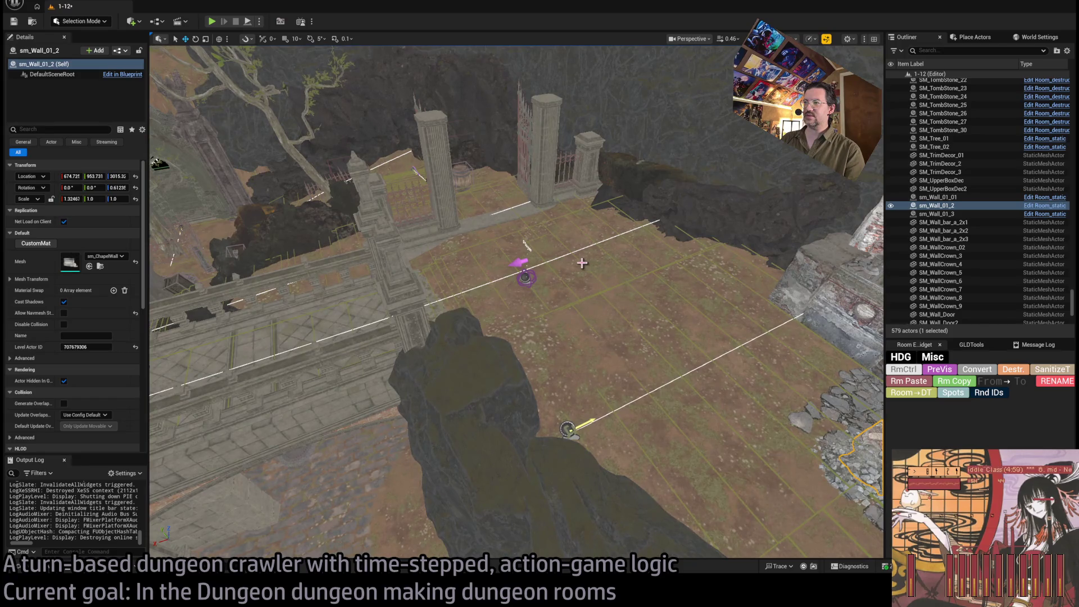
Step: Run a second play-test to check the floor nav grid, then move on to level 1-17's attic
{"action": "key", "text": "alt+p"}
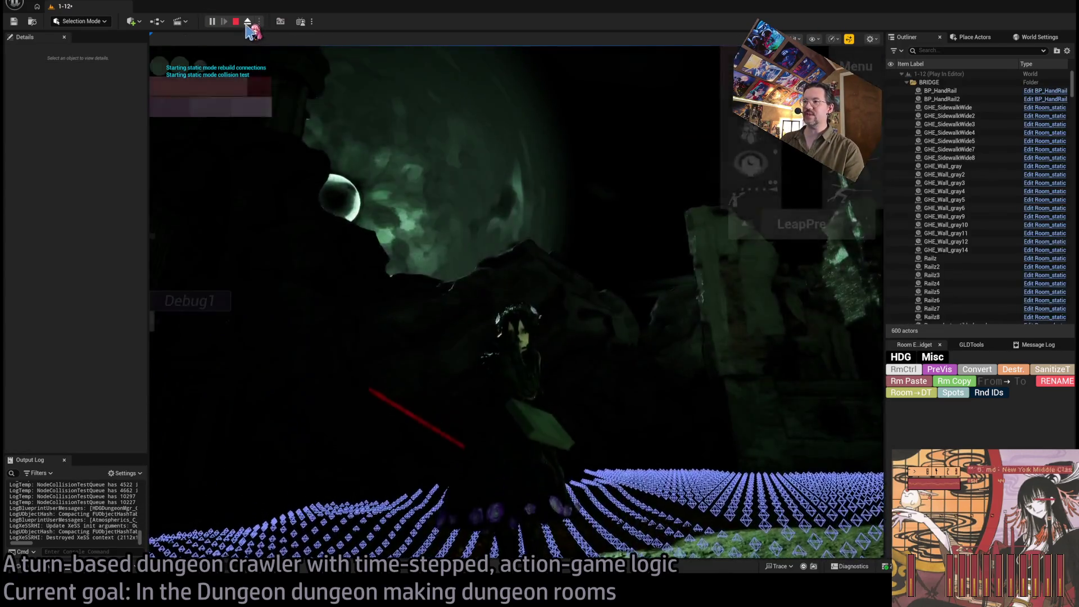
{"action": "left_click", "coordinate": [247, 24]}
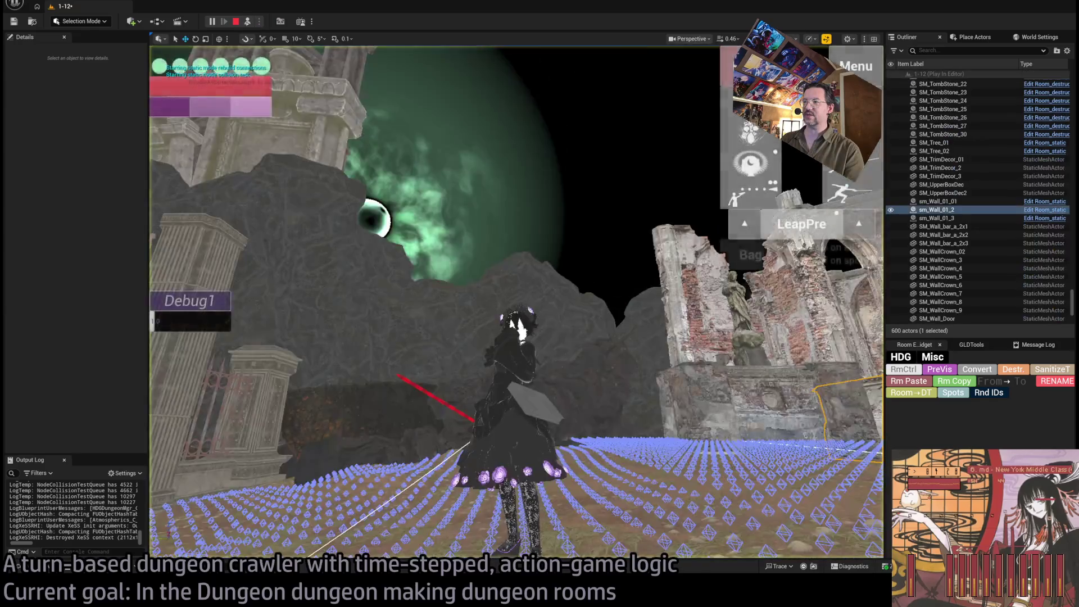
{"action": "left_click_drag", "start_coordinate": [530, 298], "coordinate": [530, 299]}
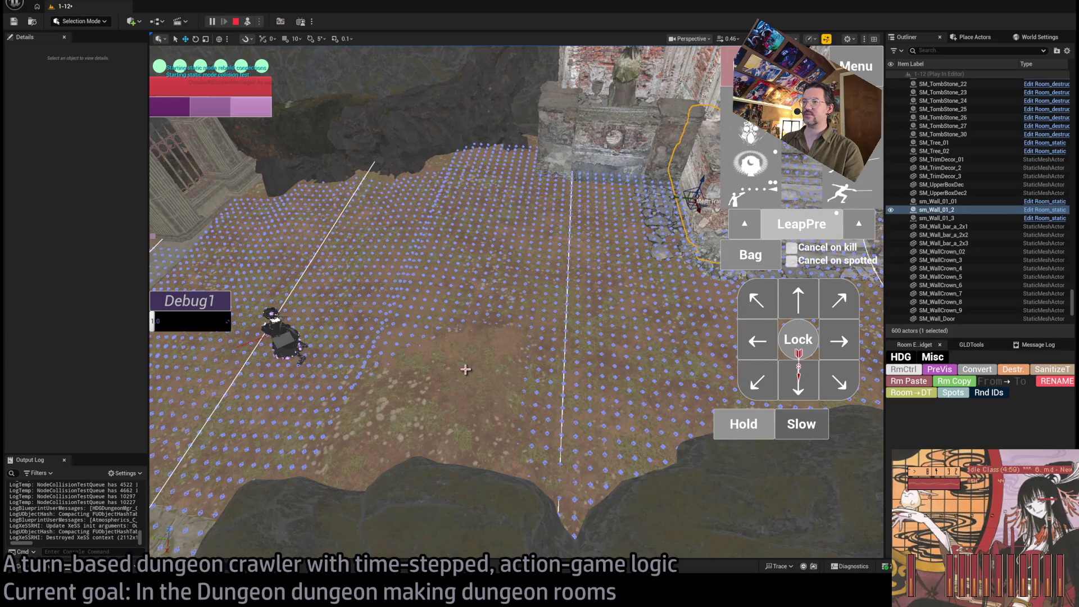
{"action": "left_click_drag", "start_coordinate": [544, 392], "coordinate": [549, 390]}
{"action": "key", "text": "Escape"}
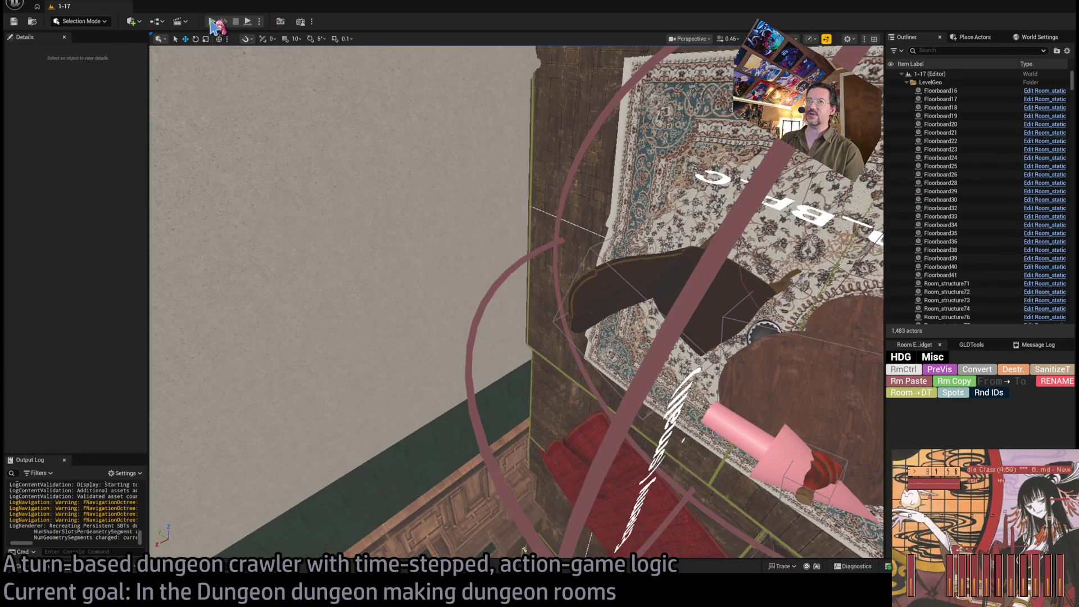
{"action": "mouse_move", "coordinate": [213, 102]}
{"action": "left_mouse_down"}
{"action": "mouse_move", "coordinate": [590, 274]}
{"action": "mouse_move", "coordinate": [358, 276]}
{"action": "left_mouse_up"}
Step: Frame Room_nav_Attic2 and look over the attic floor and its path
{"action": "left_click", "coordinate": [649, 231]}
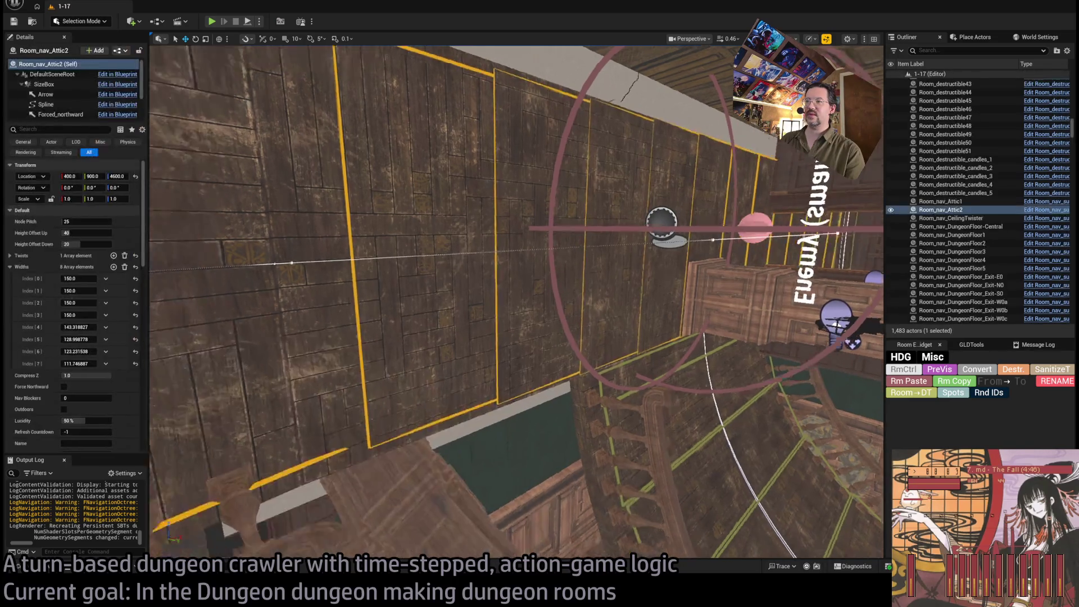
{"action": "key", "text": "f"}
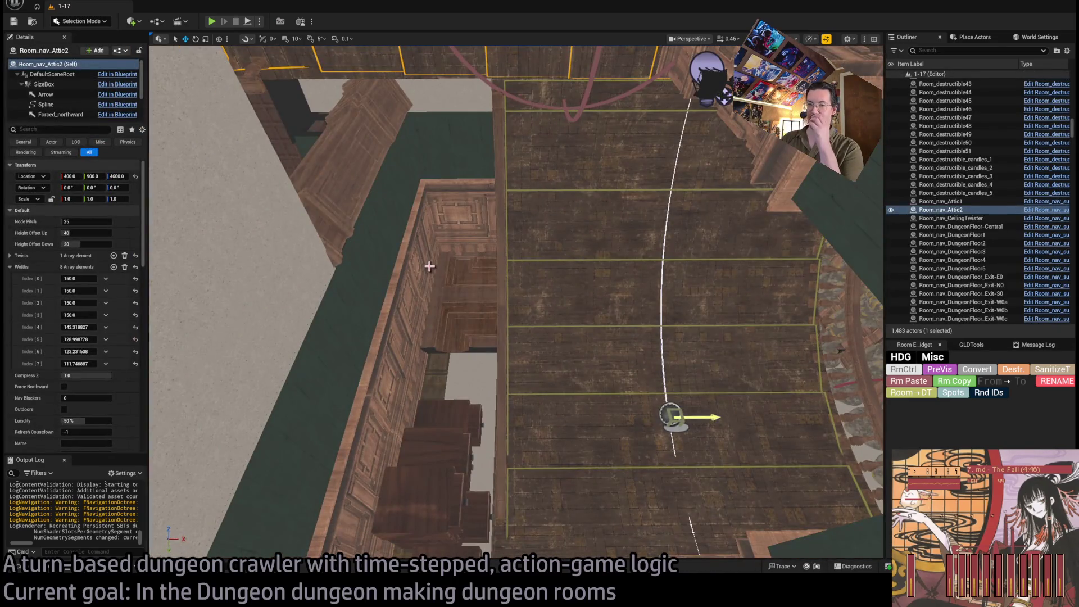
{"action": "left_click_drag", "start_coordinate": [429, 266], "coordinate": [433, 227]}
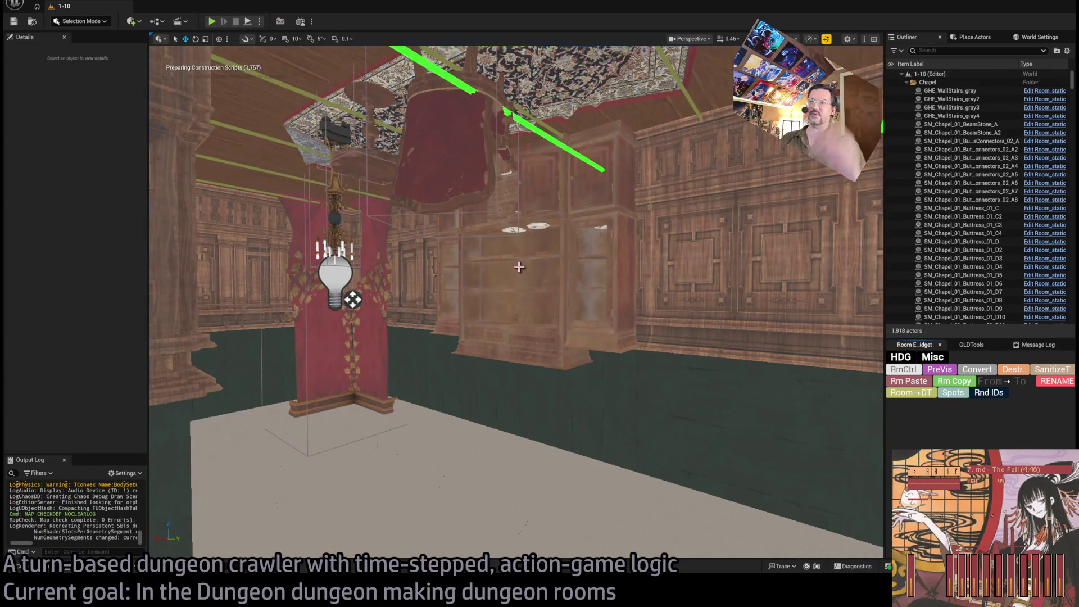
Step: In level 1-10, select the SM_BaseColumn_02 column and then the Room_SplineMesh3 stair mesh
{"action": "mouse_move", "coordinate": [519, 267]}
{"action": "left_mouse_down"}
{"action": "mouse_move", "coordinate": [509, 242]}
{"action": "mouse_move", "coordinate": [530, 551]}
{"action": "mouse_move", "coordinate": [546, 211]}
{"action": "mouse_move", "coordinate": [531, 315]}
{"action": "mouse_move", "coordinate": [509, 312]}
{"action": "mouse_move", "coordinate": [647, 384]}
{"action": "mouse_move", "coordinate": [624, 377]}
{"action": "left_mouse_up"}
{"action": "left_click", "coordinate": [546, 213]}
{"action": "left_click", "coordinate": [546, 211]}
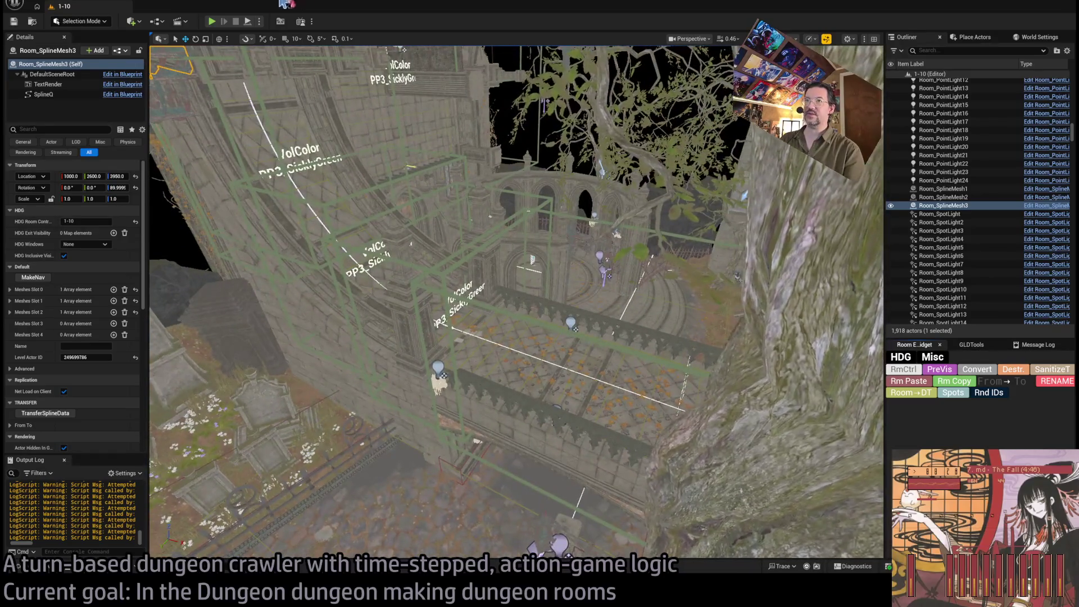
Step: Play-test level 1-10 up to the chapel's arched door, then stop with Esc
{"action": "left_click", "coordinate": [212, 22]}
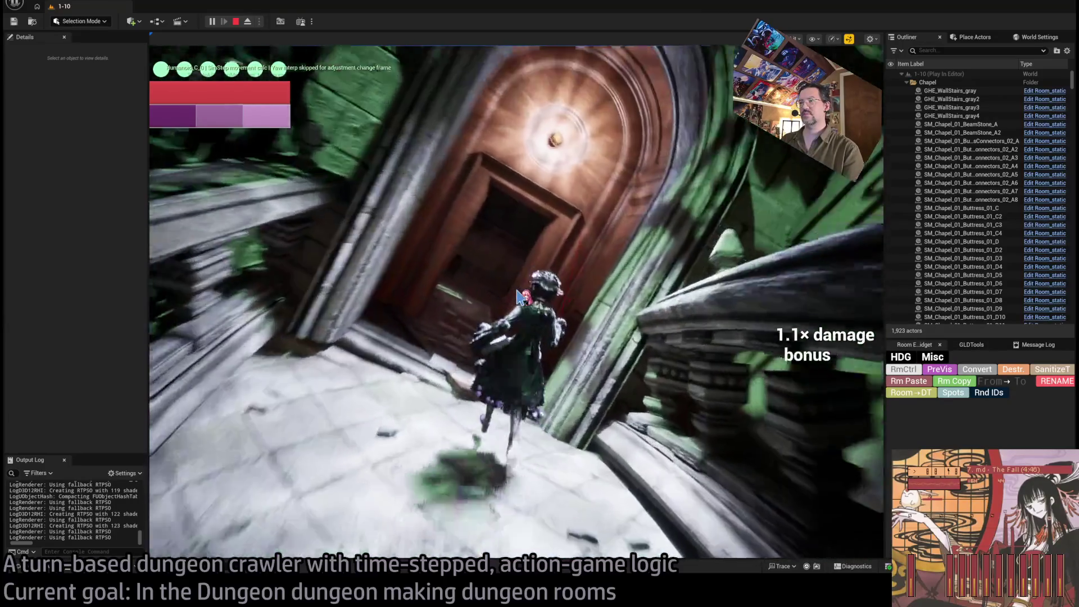
{"action": "key", "text": "Escape"}
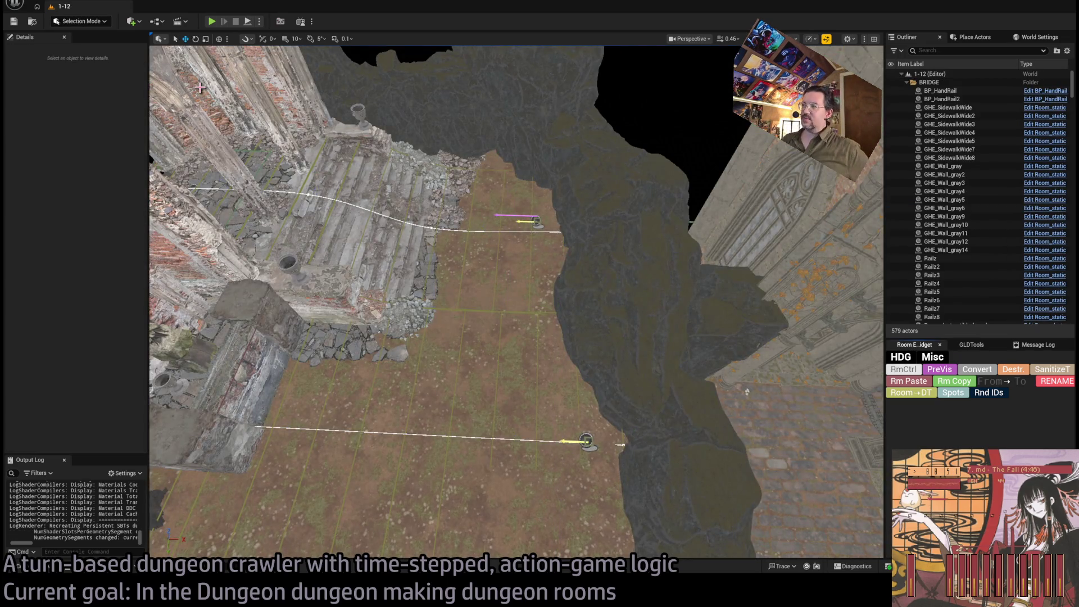
{"action": "left_click_drag", "start_coordinate": [407, 402], "coordinate": [407, 401]}
{"action": "left_click", "coordinate": [212, 21]}
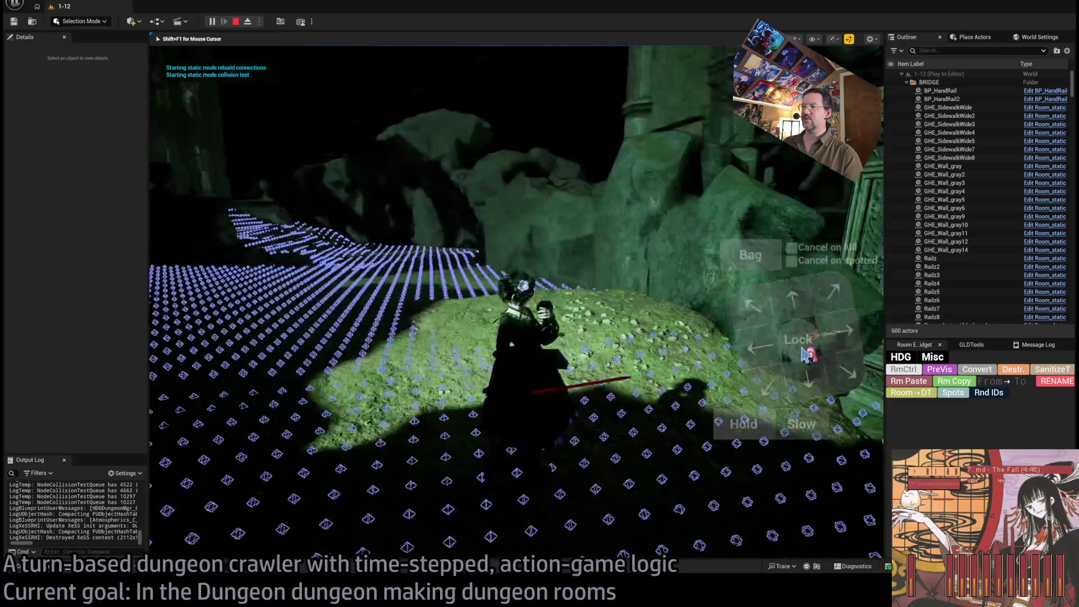
{"action": "key", "text": "Escape"}
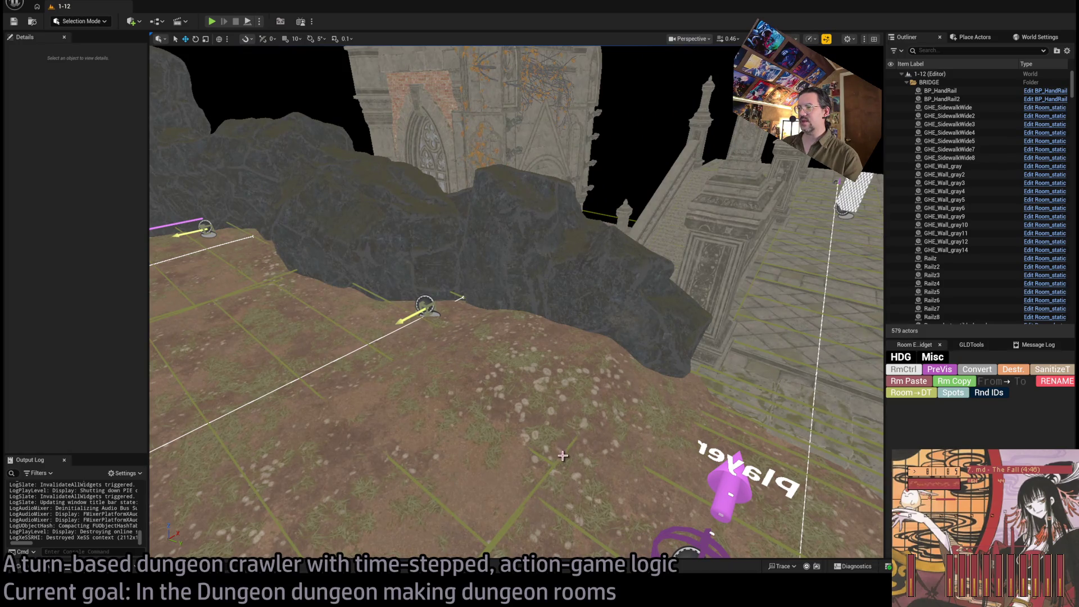
{"action": "left_click", "coordinate": [359, 324]}
{"action": "left_click", "coordinate": [515, 408]}
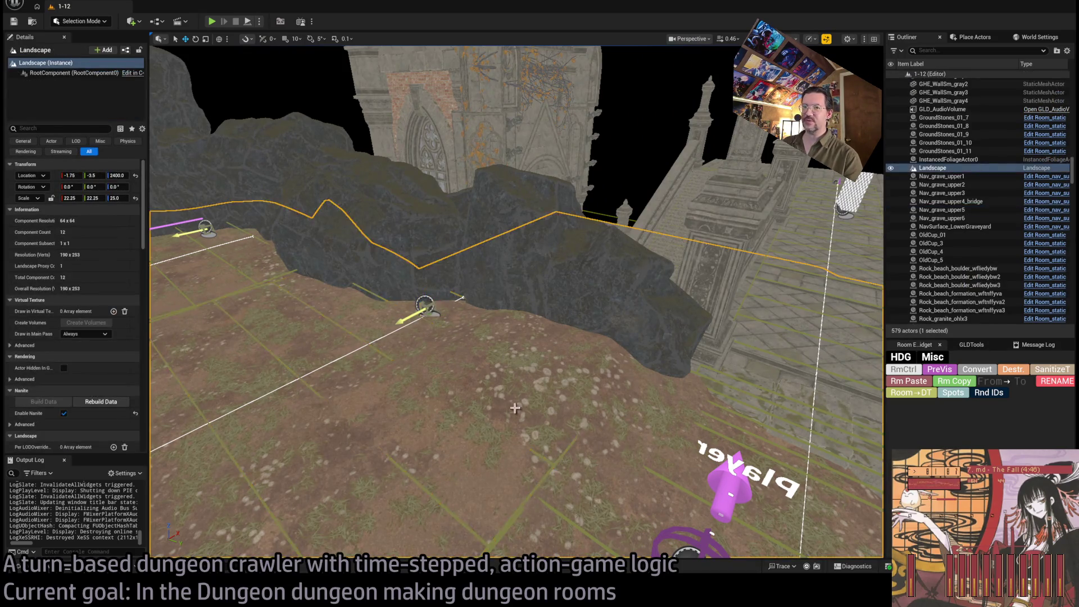
{"action": "key", "text": "ctrl+z"}
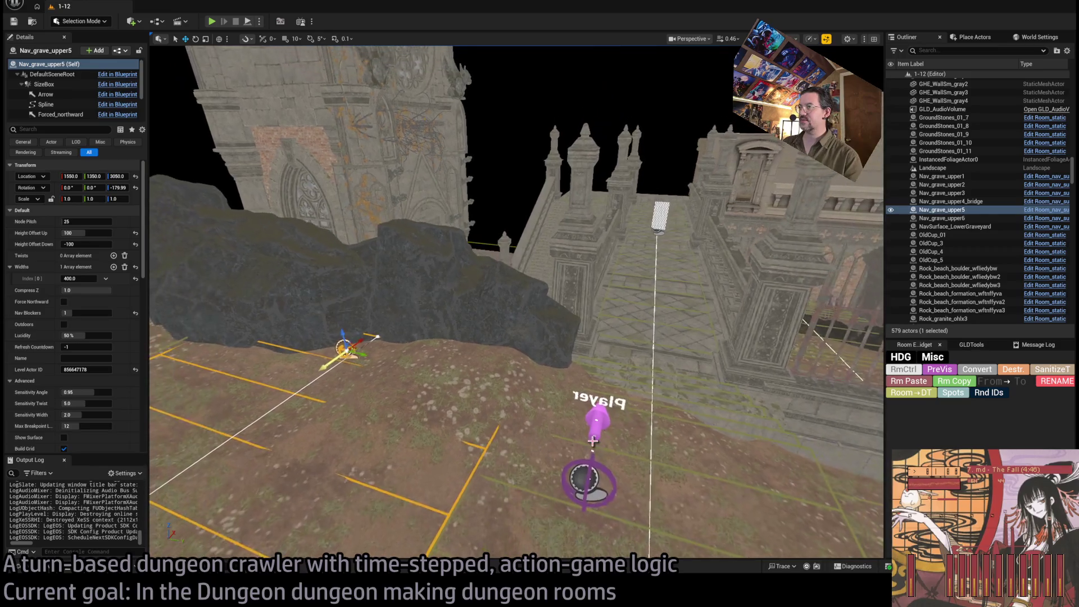
{"action": "key", "text": "w"}
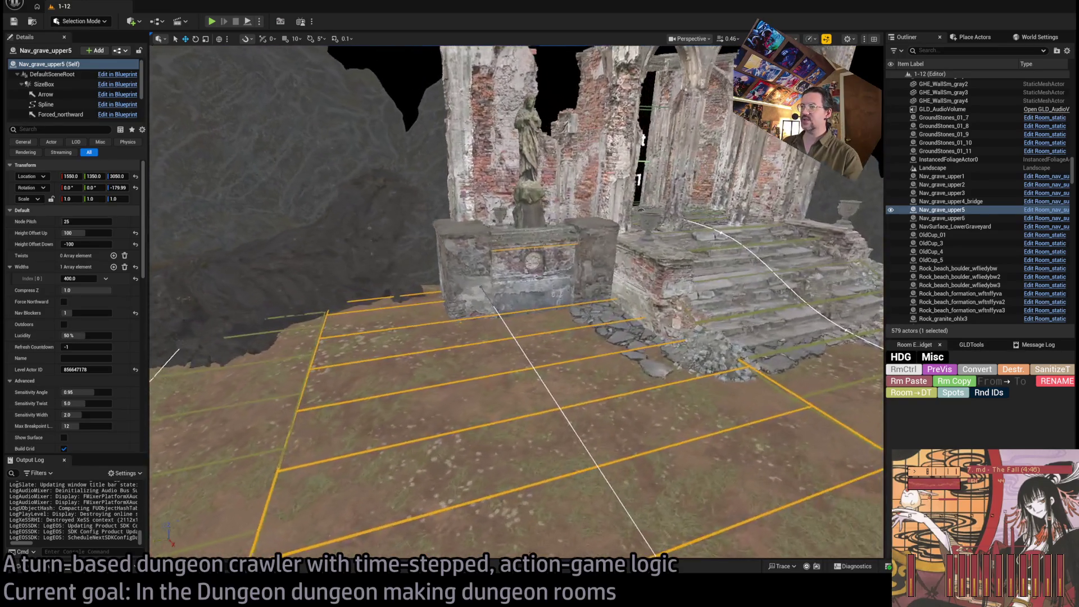
{"action": "key", "text": "w"}
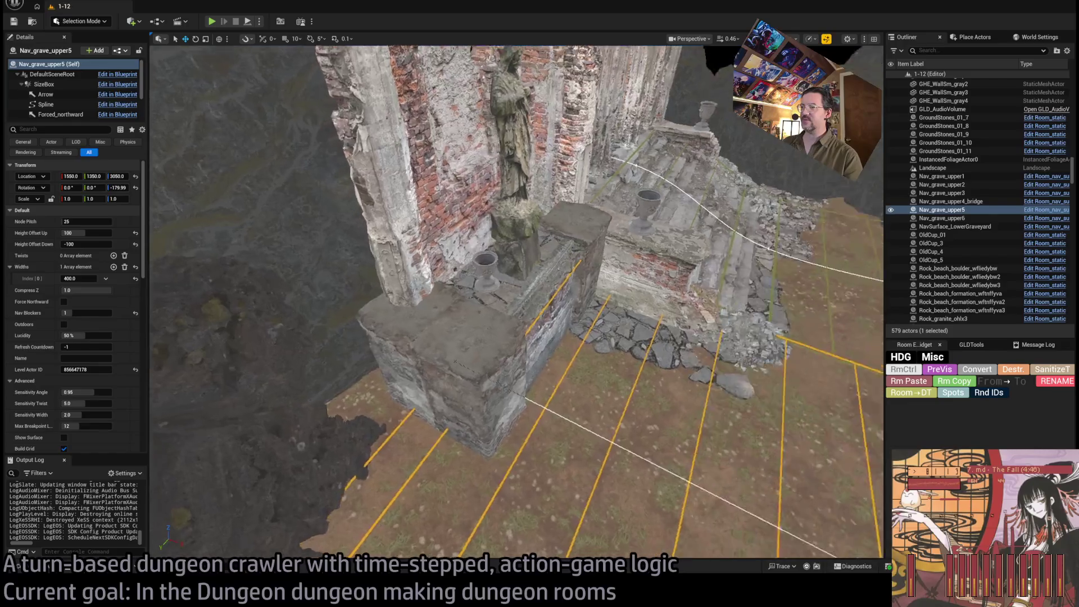
{"action": "key", "text": "s"}
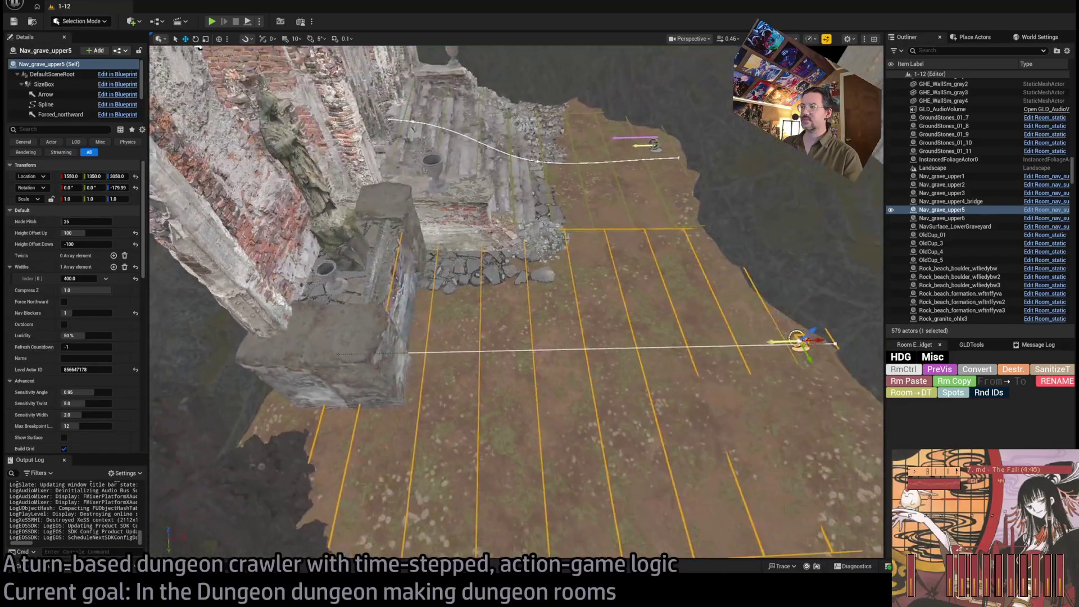
{"action": "key", "text": "w"}
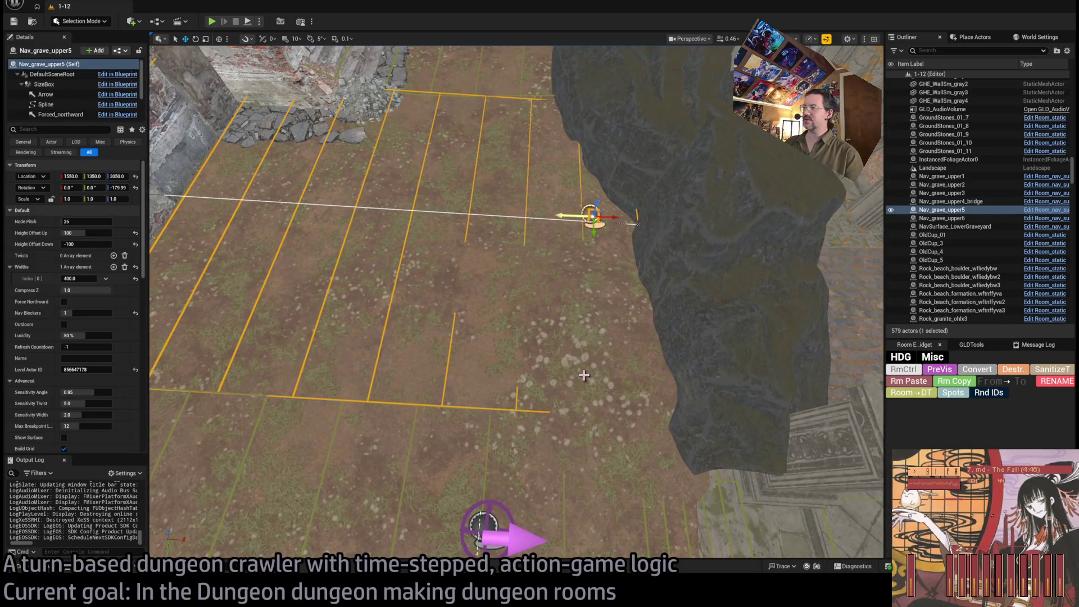
{"action": "key", "text": "w"}
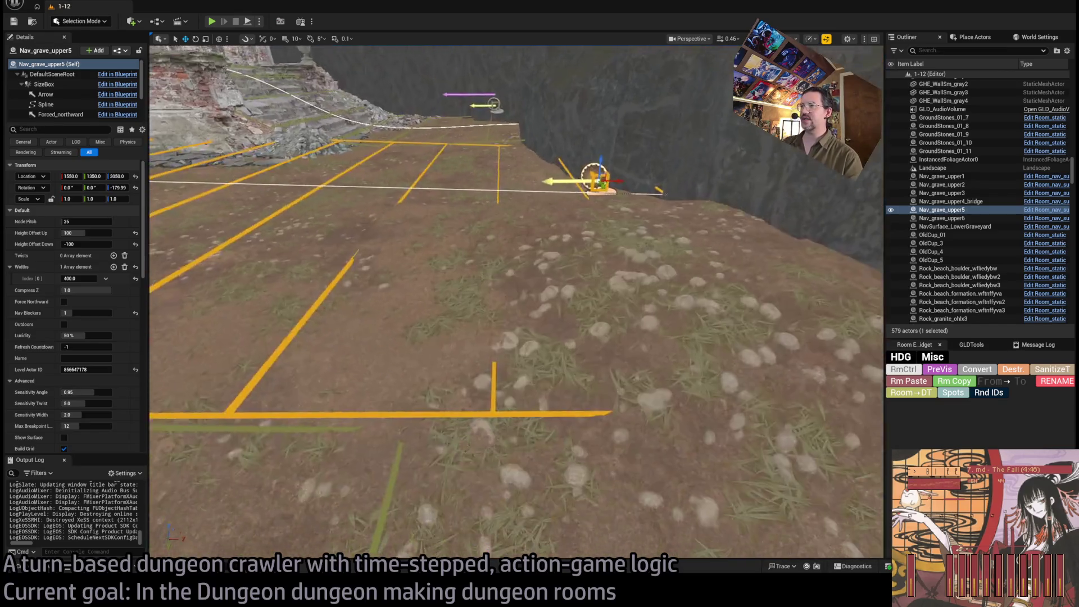
{"action": "key", "text": "s"}
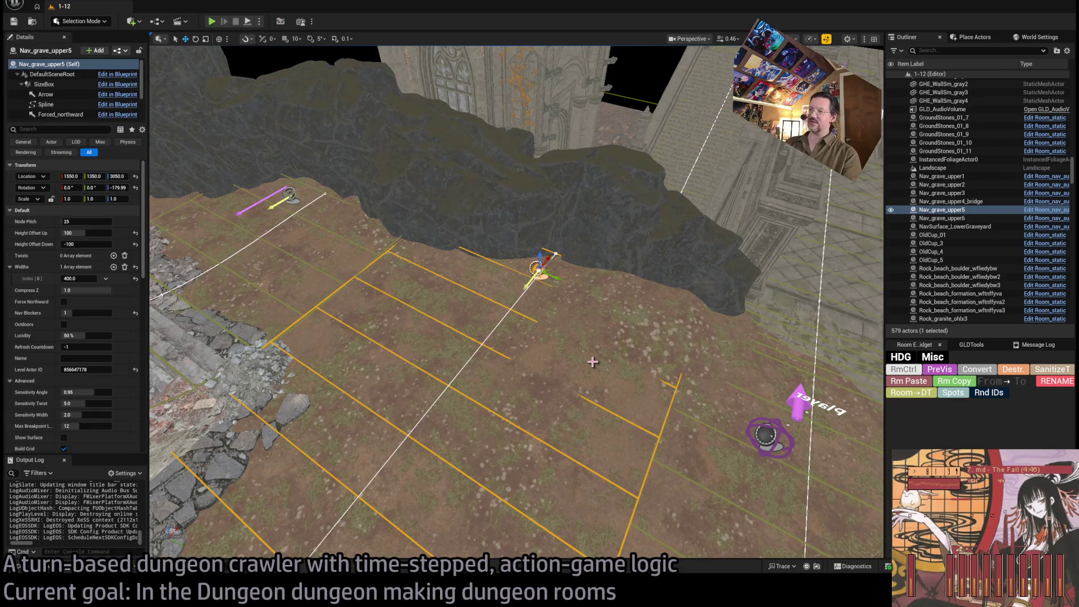
{"action": "mouse_move", "coordinate": [565, 346]}
{"action": "left_mouse_down"}
{"action": "mouse_move", "coordinate": [414, 547]}
{"action": "mouse_move", "coordinate": [342, 590]}
{"action": "mouse_move", "coordinate": [560, 346]}
{"action": "left_mouse_up"}
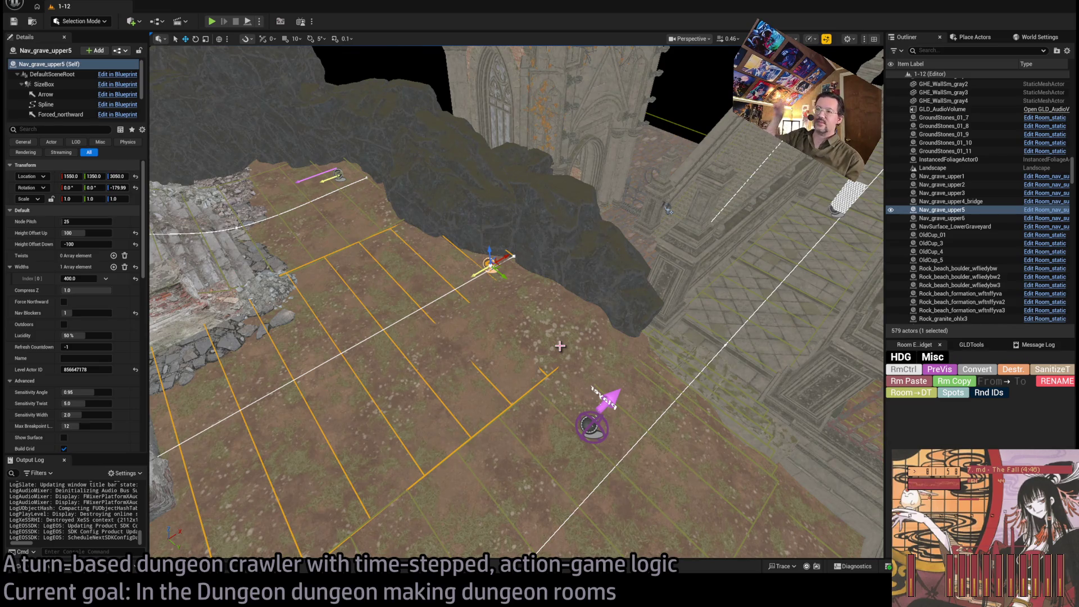
{"action": "mouse_move", "coordinate": [500, 324]}
{"action": "left_mouse_down"}
{"action": "mouse_move", "coordinate": [485, 225]}
{"action": "mouse_move", "coordinate": [514, 307]}
{"action": "left_mouse_up"}
{"action": "left_click", "coordinate": [514, 308]}
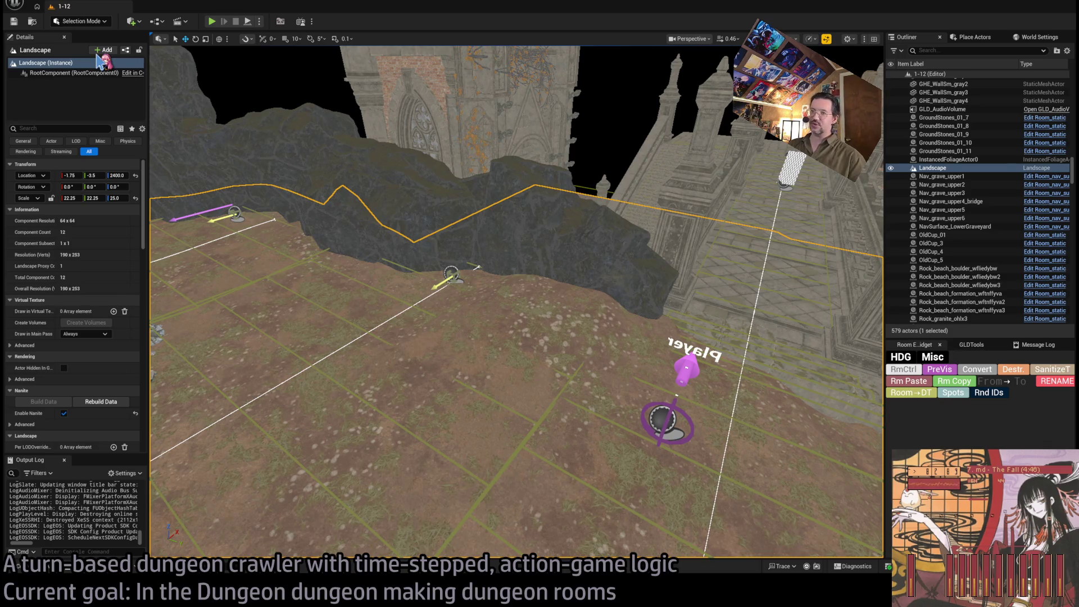
Step: Fly through the graveyard gates to the rocks, select the Landscape, and enter Landscape Sculpt mode
{"action": "left_click_drag", "start_coordinate": [603, 206], "coordinate": [604, 206]}
{"action": "left_click", "coordinate": [603, 206]}
{"action": "left_click_drag", "start_coordinate": [623, 301], "coordinate": [619, 315]}
{"action": "left_click", "coordinate": [457, 336]}
{"action": "left_click_drag", "start_coordinate": [456, 336], "coordinate": [456, 336]}
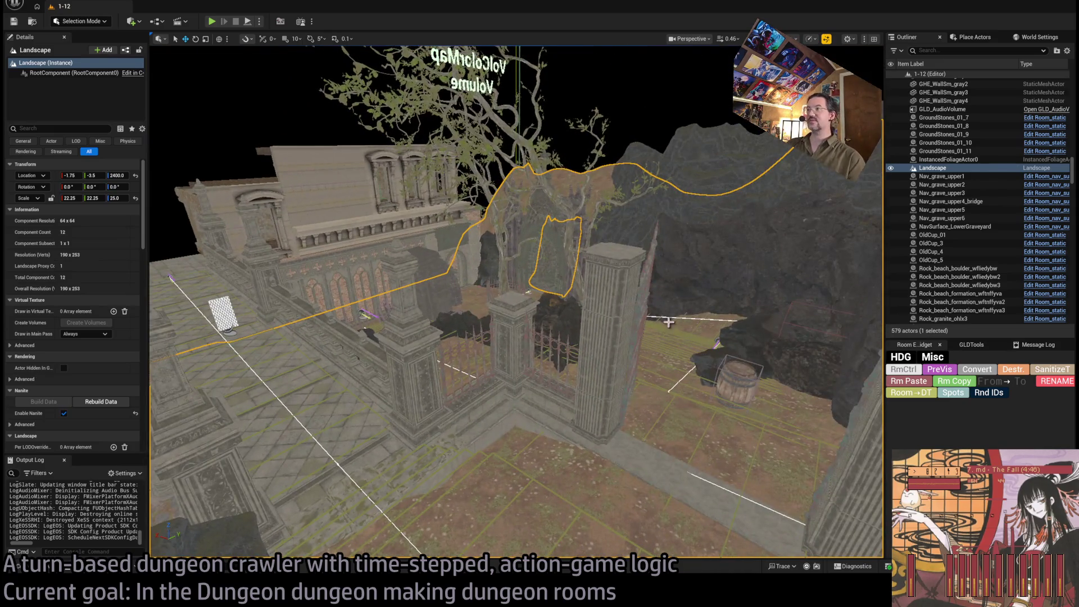
{"action": "key", "text": "Escape"}
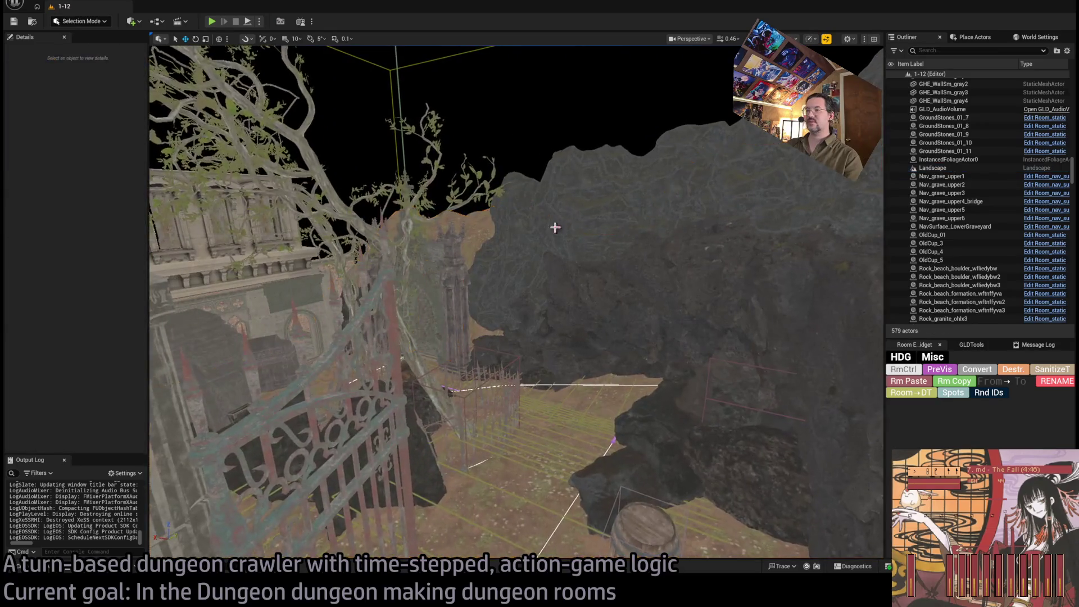
{"action": "key", "text": "w"}
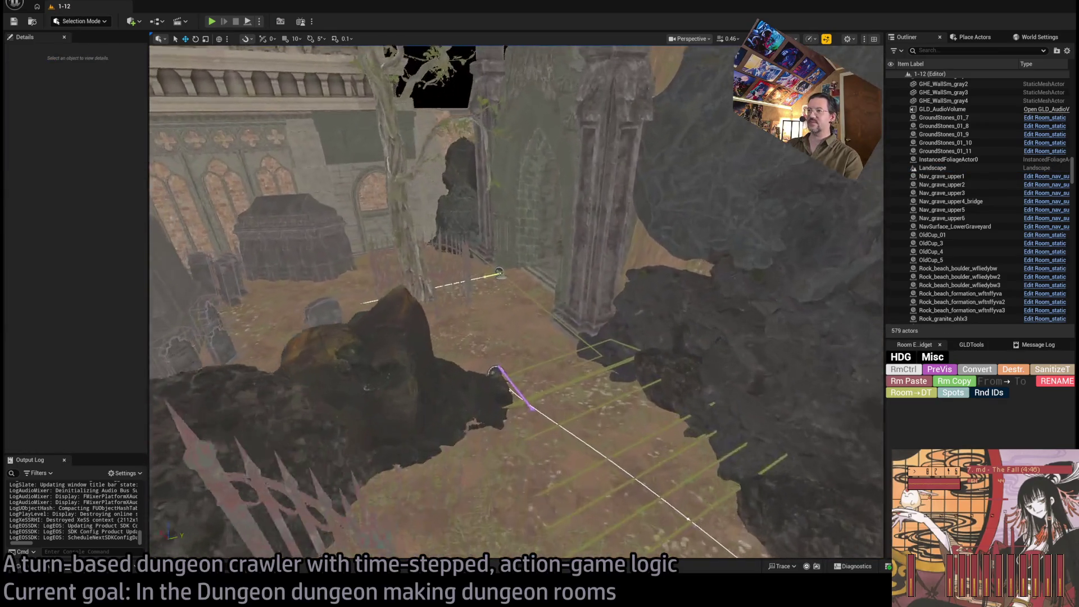
{"action": "key", "text": "s"}
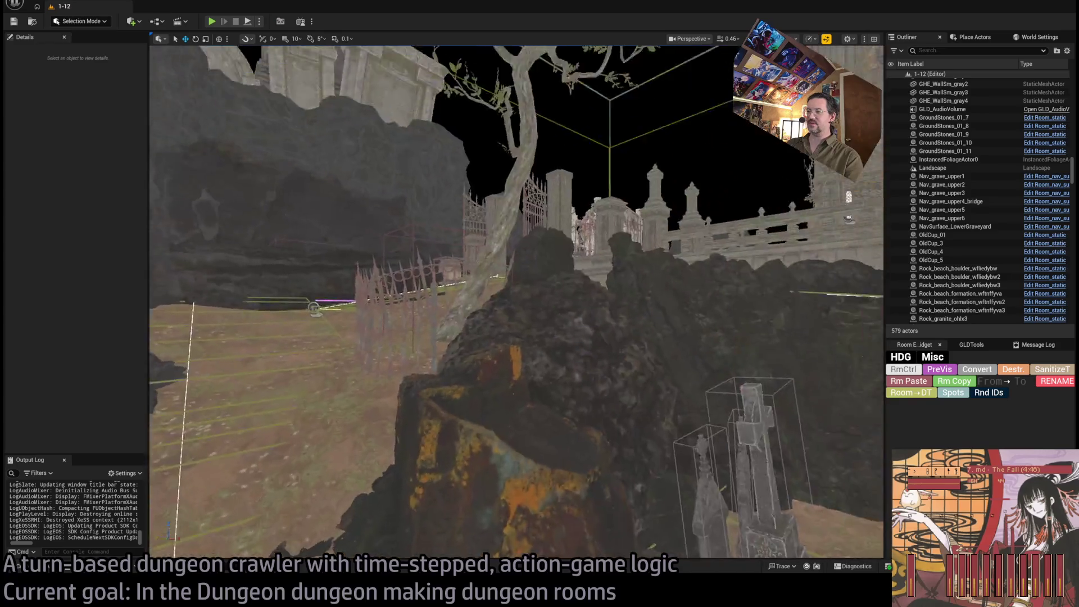
{"action": "key", "text": "w"}
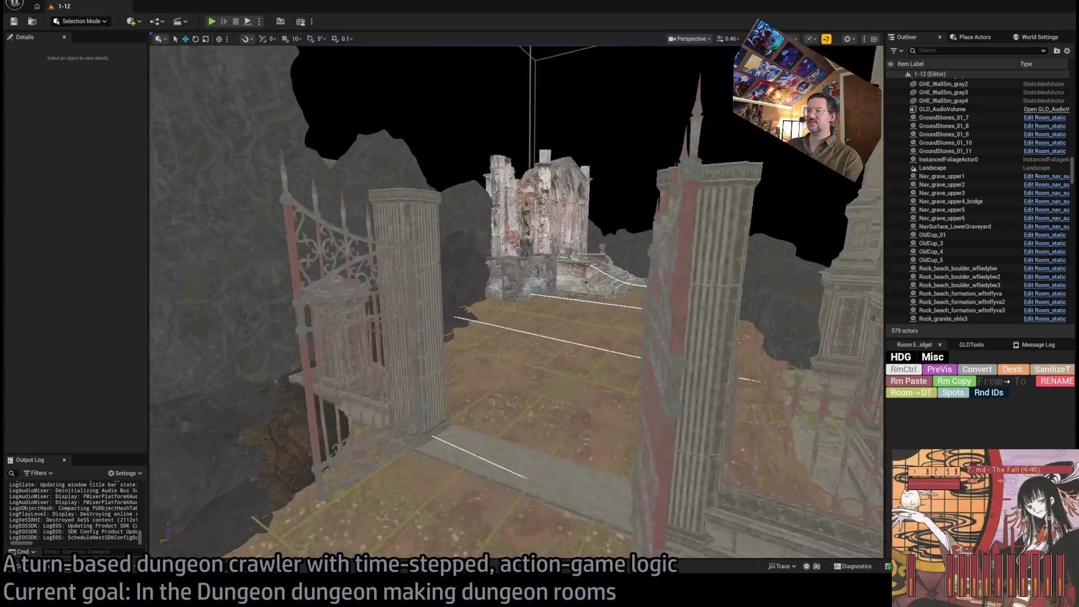
{"action": "left_click", "coordinate": [523, 235]}
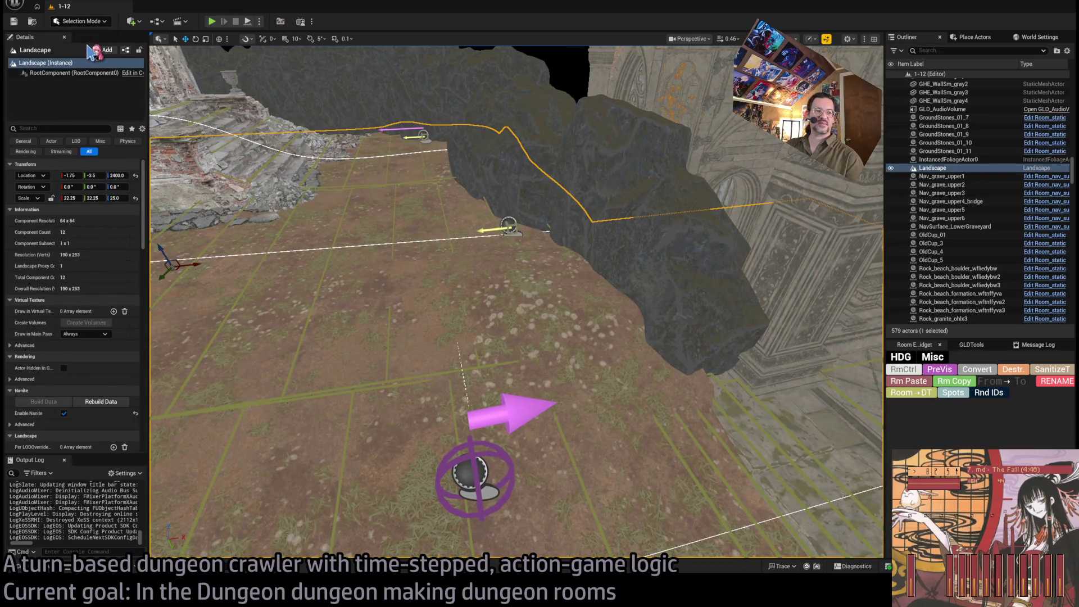
{"action": "key", "text": "shift+2"}
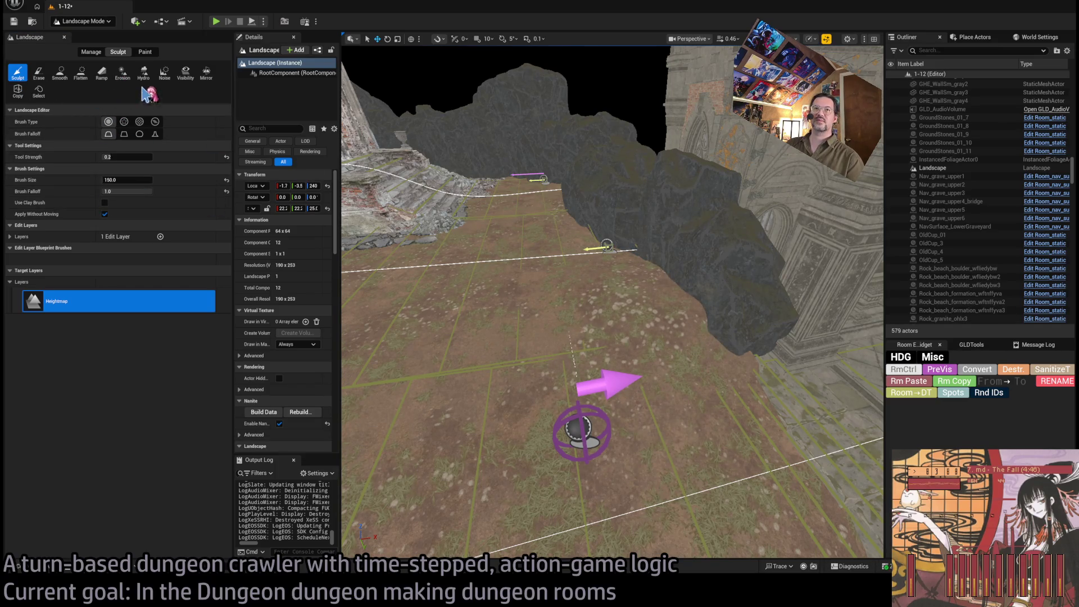
Step: Smooth away the dark bump in the graveyard floor with the Smooth brush
{"action": "left_click", "coordinate": [60, 72]}
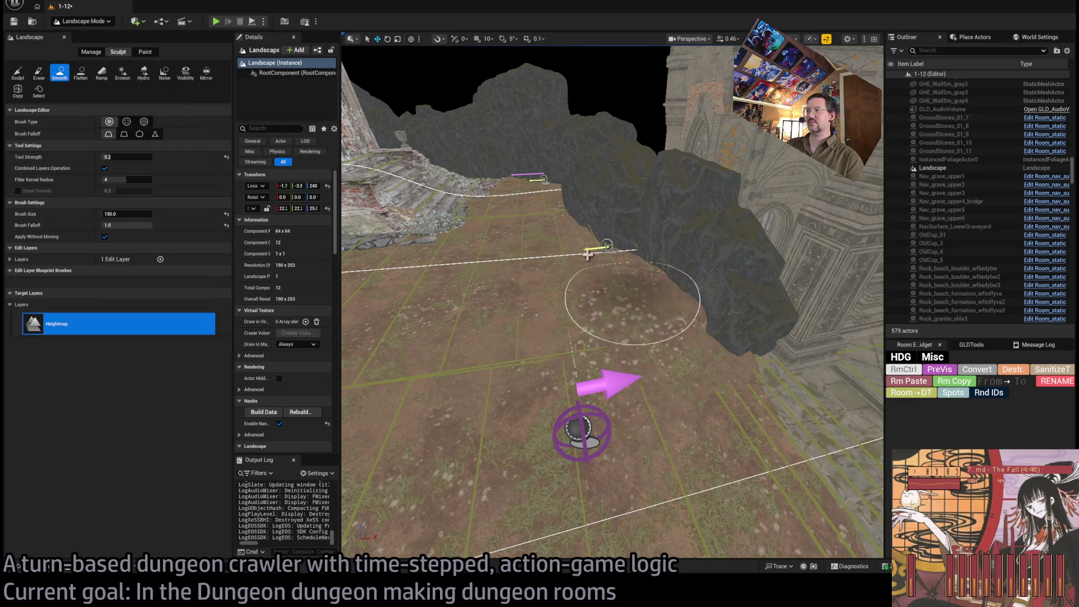
{"action": "left_click_drag", "start_coordinate": [532, 381], "coordinate": [566, 389]}
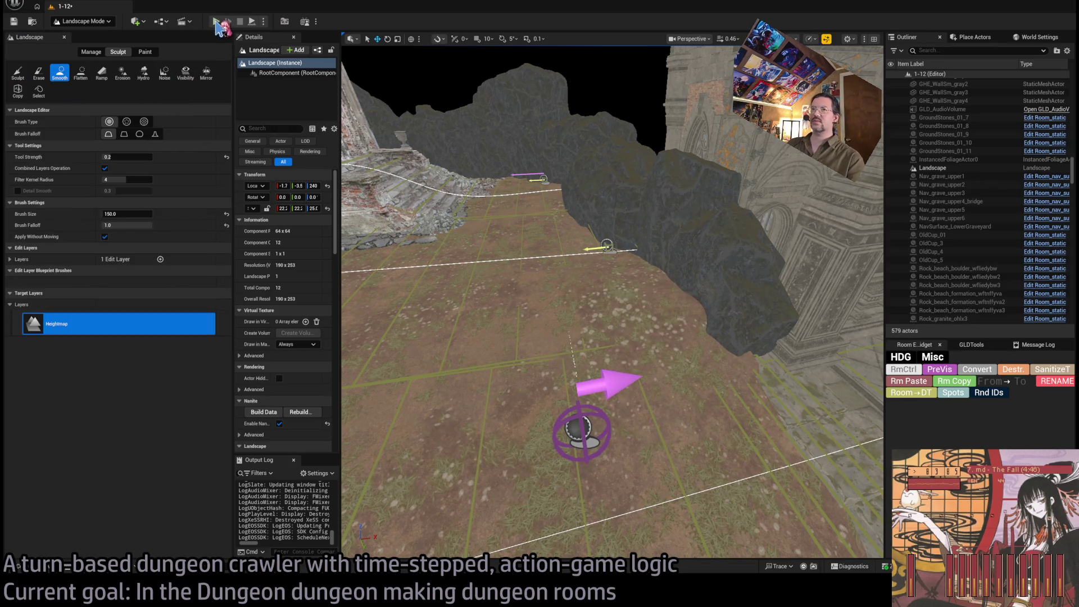
{"action": "key", "text": "shift+1"}
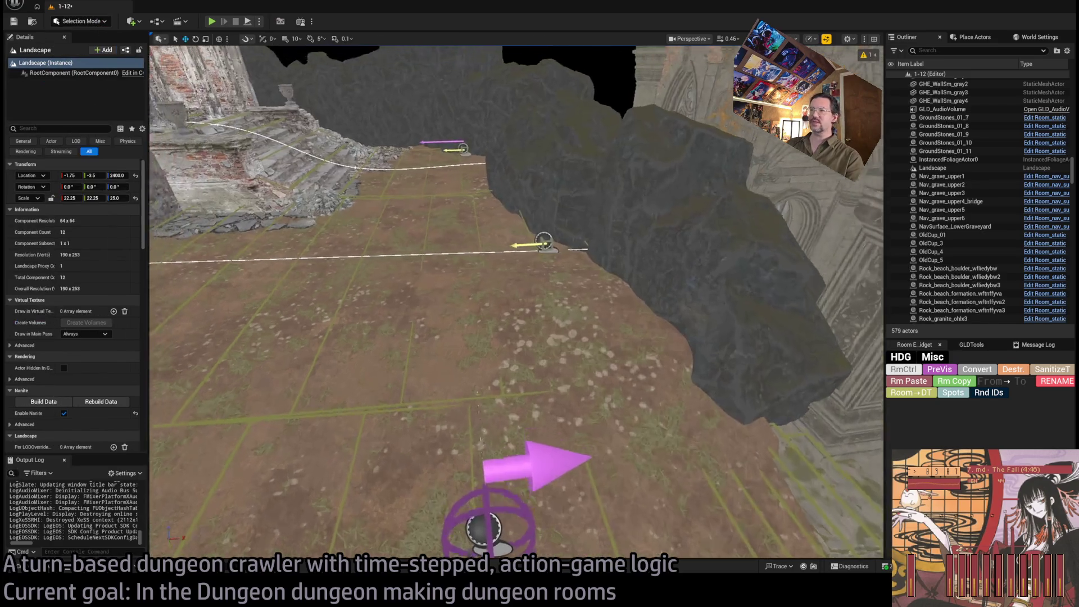
Step: Set Nav_grave_upper5's Height Offset Down to 100 and launch a play test
{"action": "scroll", "coordinate": [579, 284], "scroll_direction": "up", "scroll_amount": 3}
{"action": "left_click", "coordinate": [645, 310]}
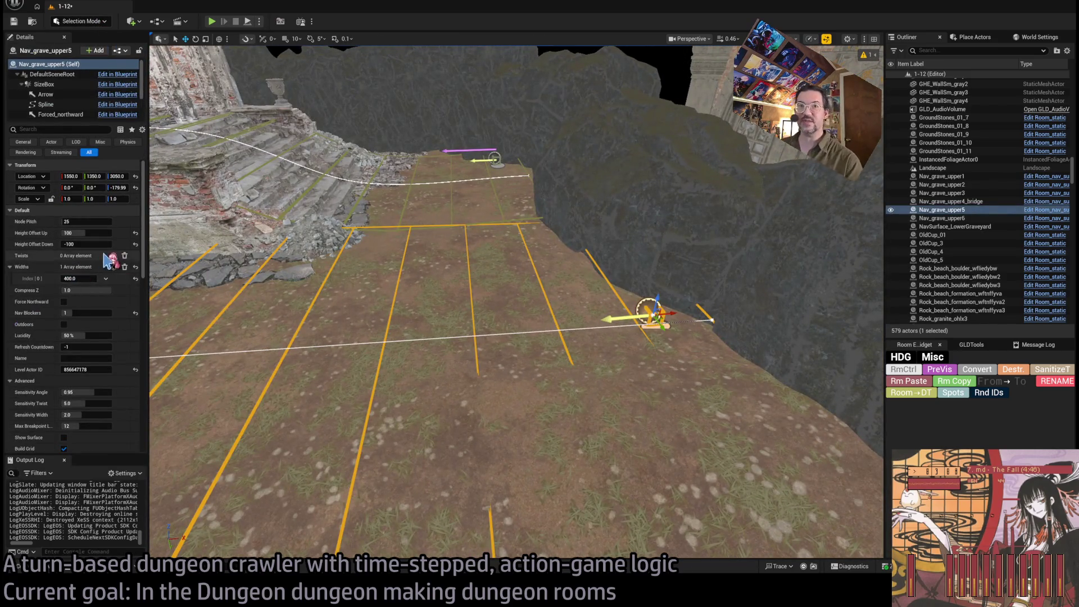
{"action": "left_click", "coordinate": [84, 243]}
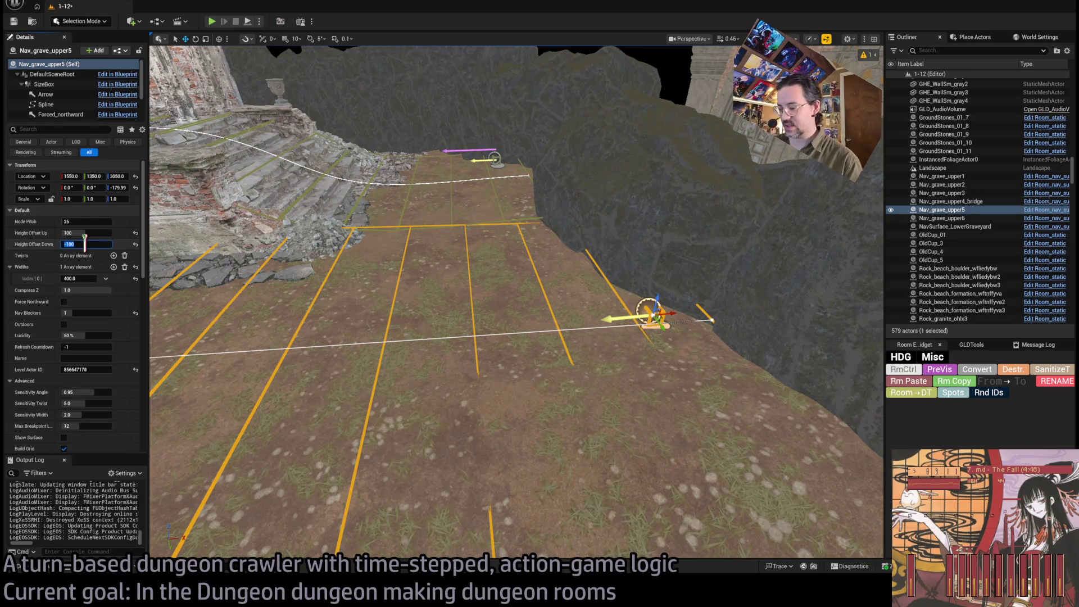
{"action": "type", "text": "100"}
{"action": "key", "text": "Return"}
{"action": "left_click", "coordinate": [211, 22]}
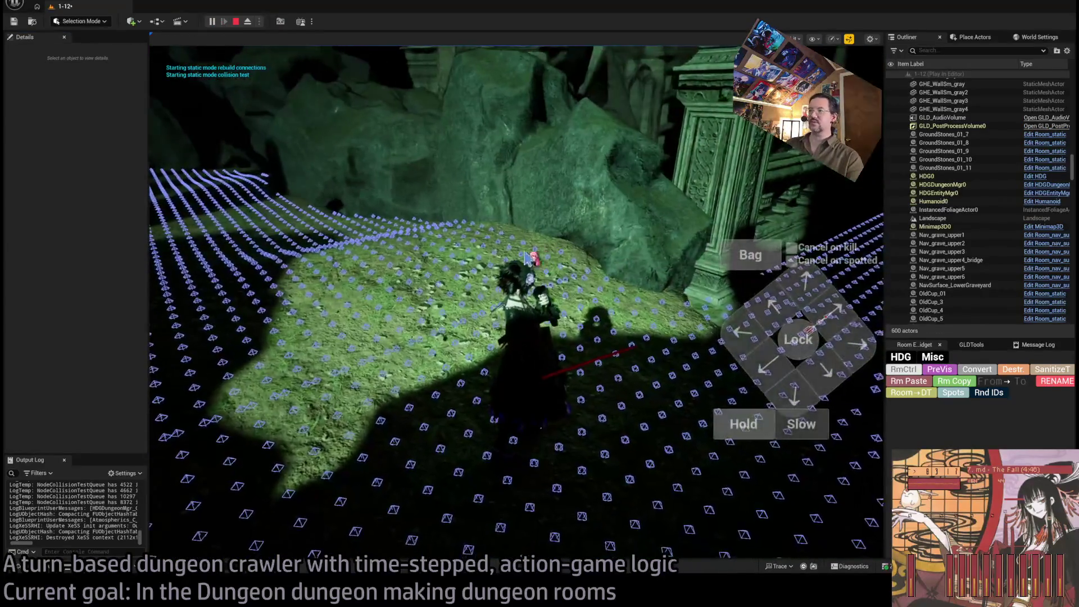
Step: Eject from the player with F8 to inspect the nav grid in the chapel ruins
{"action": "key", "text": "F8"}
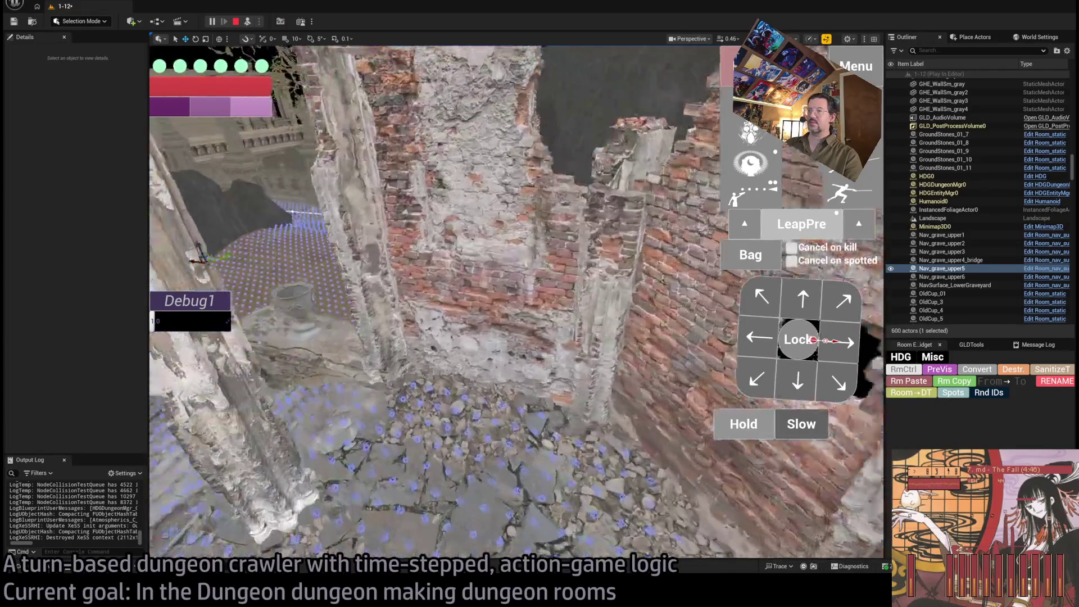
Step: Stop the play test, frame the selected nav grid room and save the level
{"action": "key", "text": "Escape"}
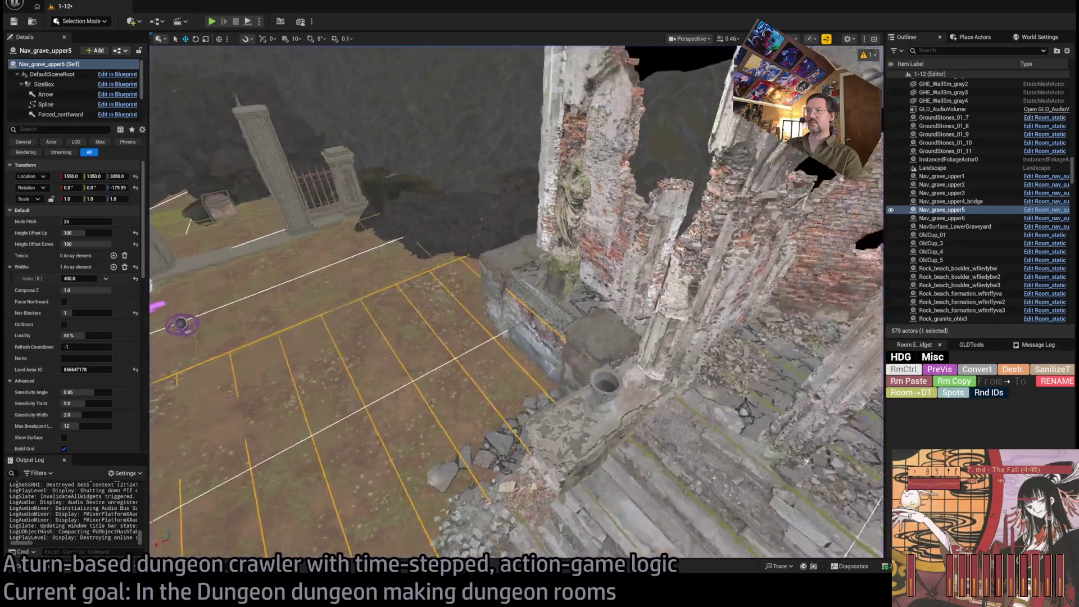
{"action": "key", "text": "f"}
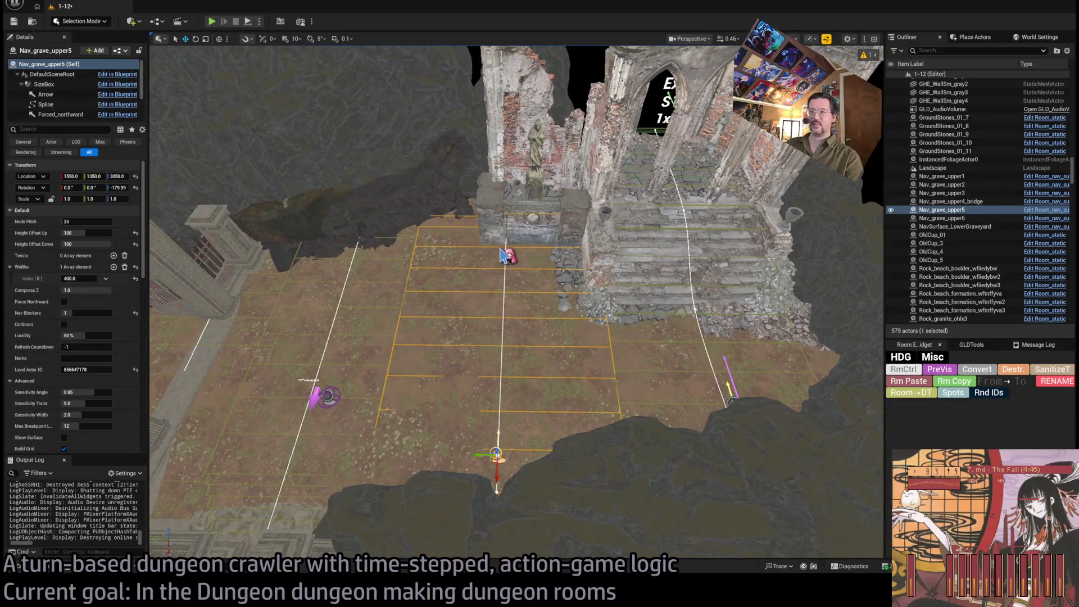
{"action": "key", "text": "ctrl+s"}
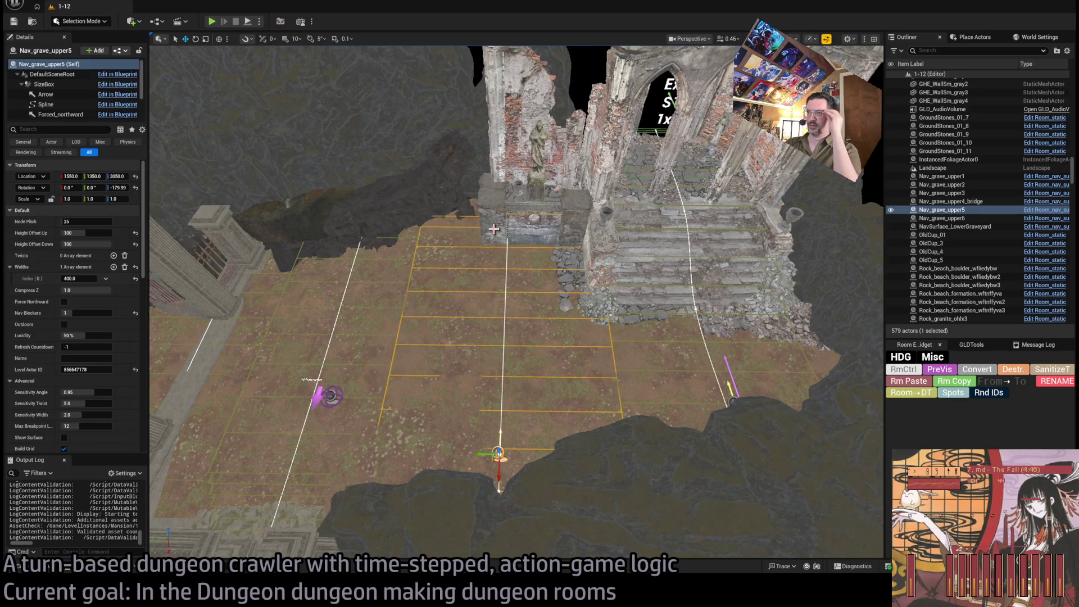
Step: Bring up the Twitch Following page in the browser over the editor
{"action": "mouse_move", "coordinate": [493, 229]}
{"action": "left_mouse_down"}
{"action": "mouse_move", "coordinate": [341, 148]}
{"action": "mouse_move", "coordinate": [240, 198]}
{"action": "left_mouse_up"}
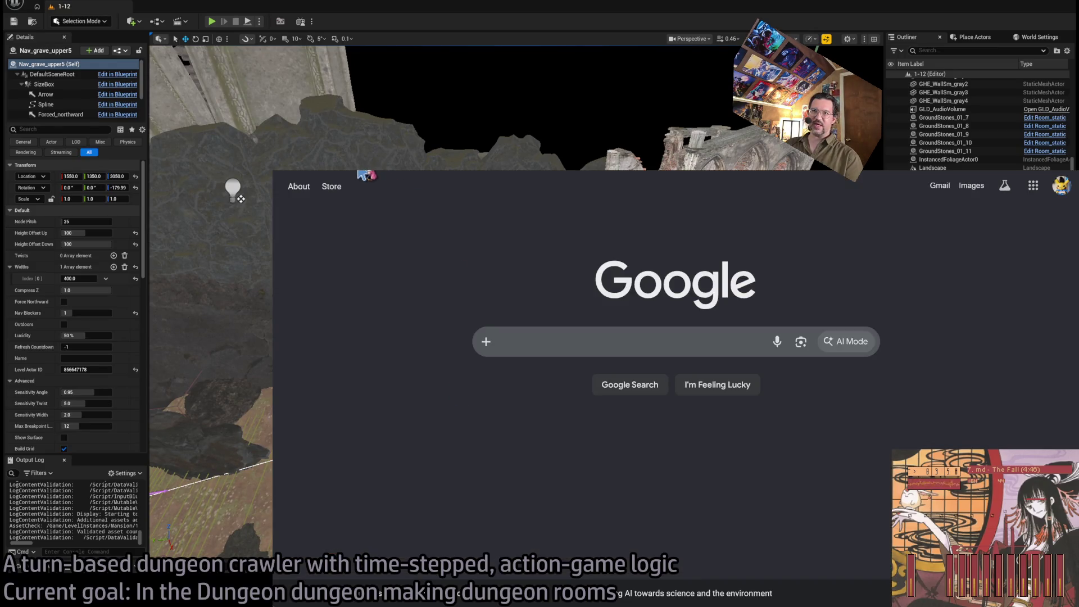
{"action": "left_click", "coordinate": [361, 173]}
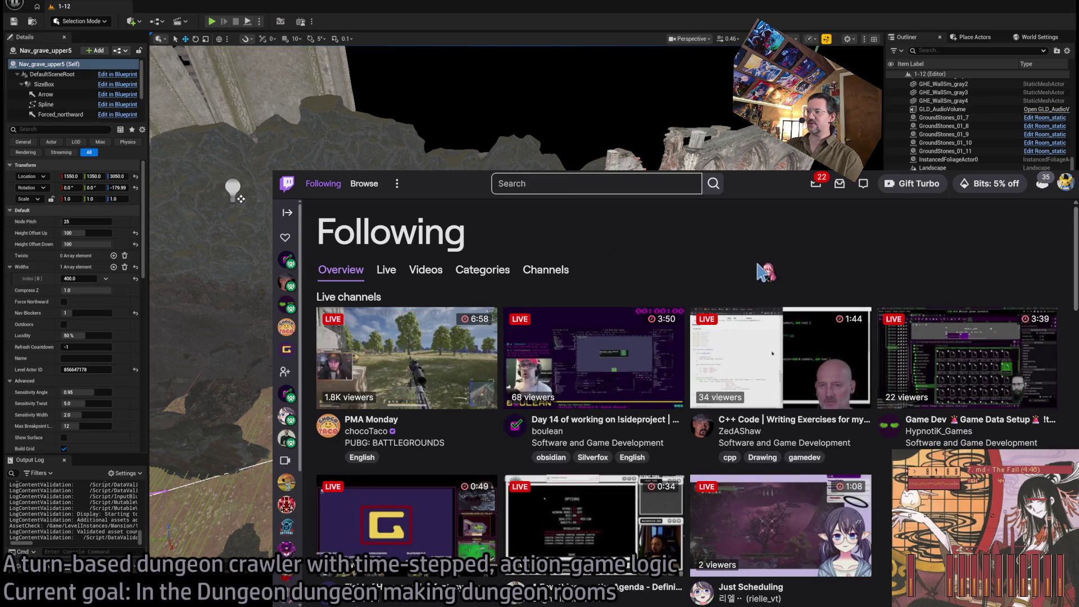
Step: Go to your own Twitch channel and follow its 'A cool game I never finished' link to X
{"action": "left_click", "coordinate": [1065, 184]}
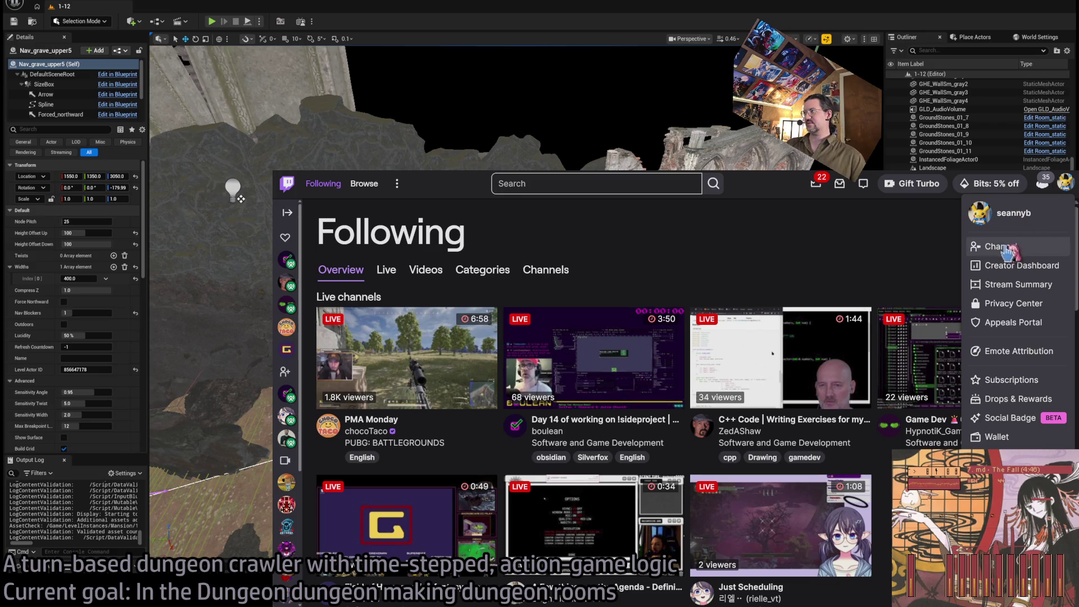
{"action": "left_click", "coordinate": [1045, 250]}
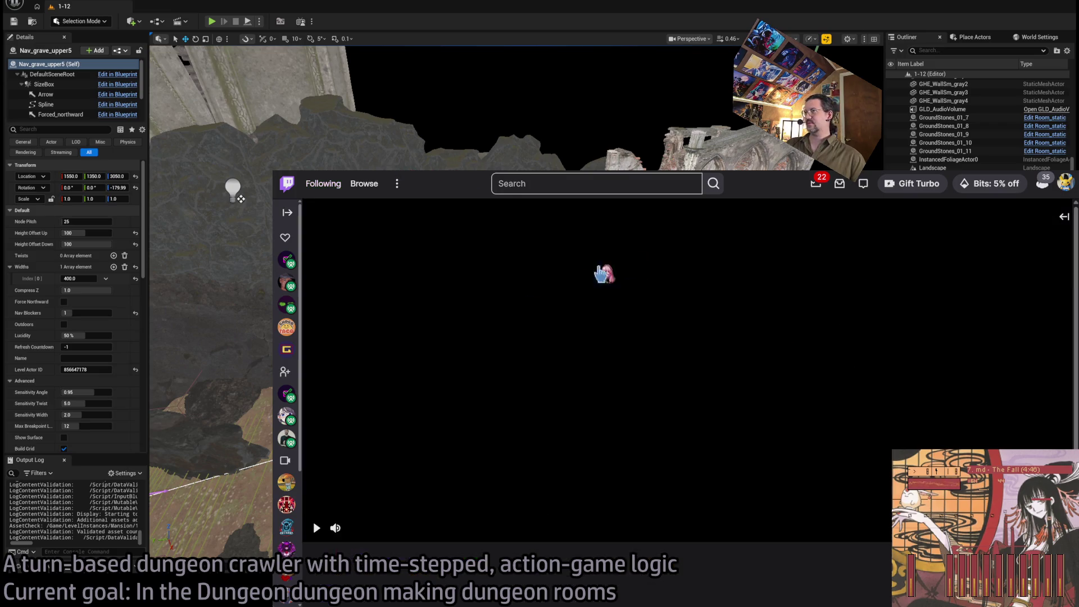
{"action": "scroll", "coordinate": [562, 430], "scroll_direction": "down", "scroll_amount": 5}
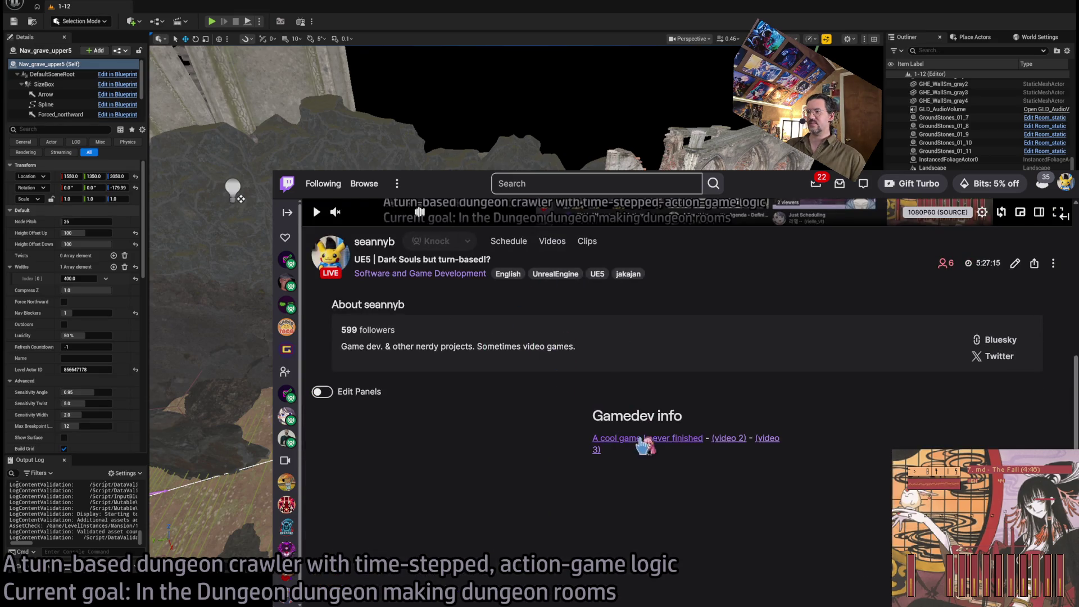
{"action": "left_click", "coordinate": [659, 440]}
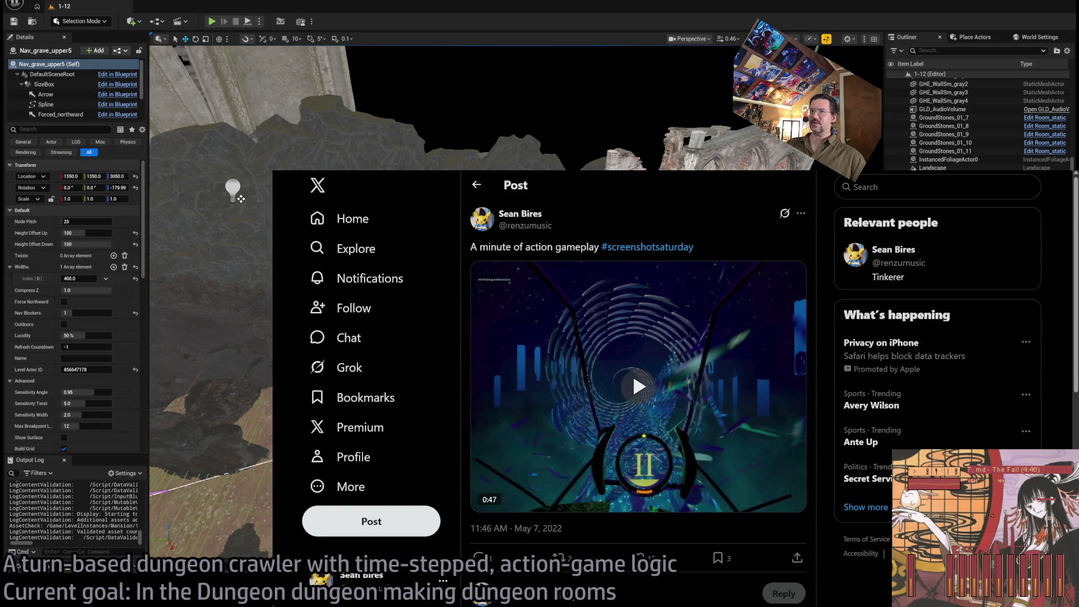
Step: Play the 'A minute of action gameplay' video, zoom the page in, and open the second gamedev video link
{"action": "left_click", "coordinate": [547, 281]}
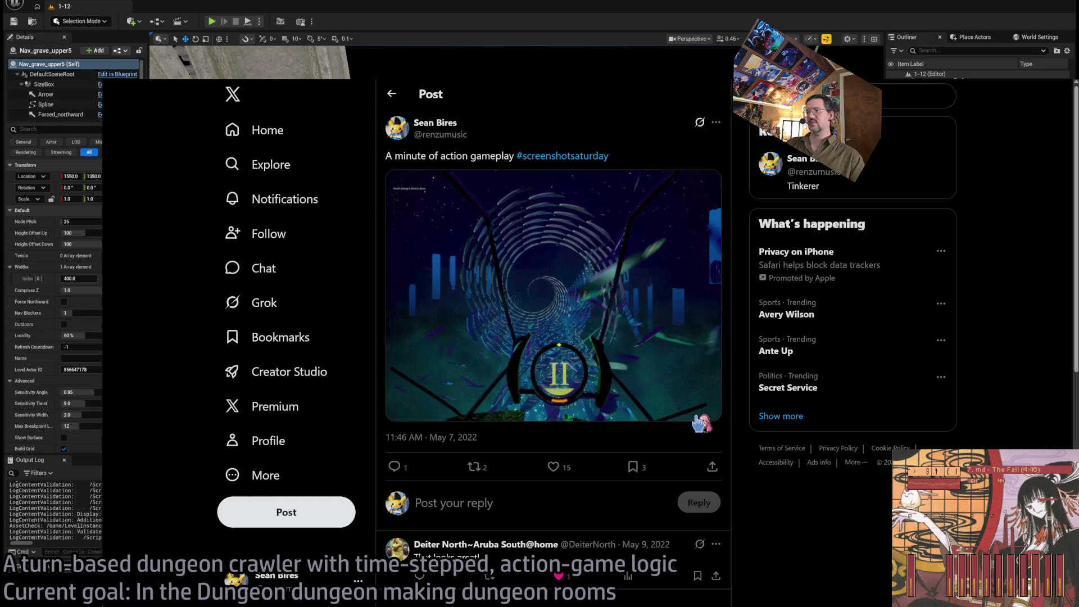
{"action": "mouse_move", "coordinate": [644, 408]}
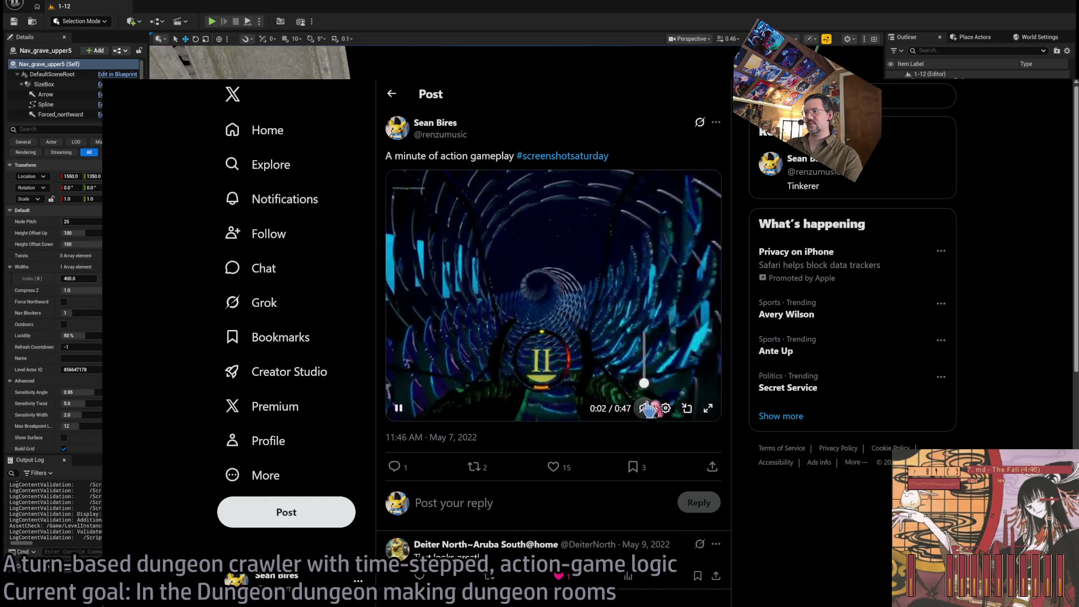
{"action": "key", "text": "ctrl+plus"}
{"action": "key", "text": "ctrl+plus"}
{"action": "key", "text": "ctrl+plus"}
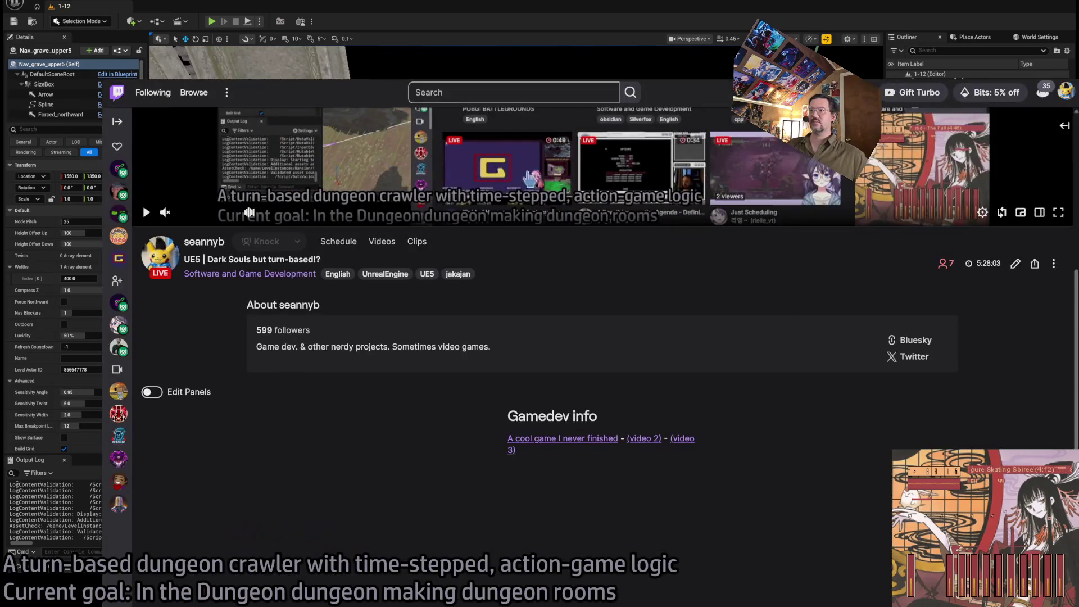
{"action": "left_click", "coordinate": [637, 446]}
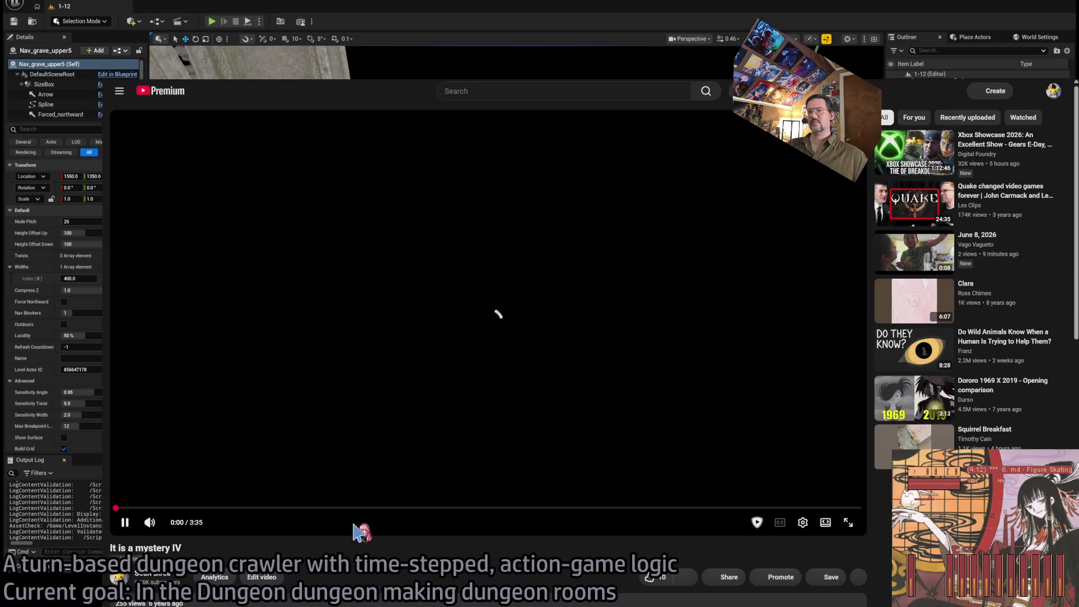
Step: Skip 'It is a mystery IV' ahead to about 0:27 and switch to theater mode
{"action": "left_click", "coordinate": [214, 509]}
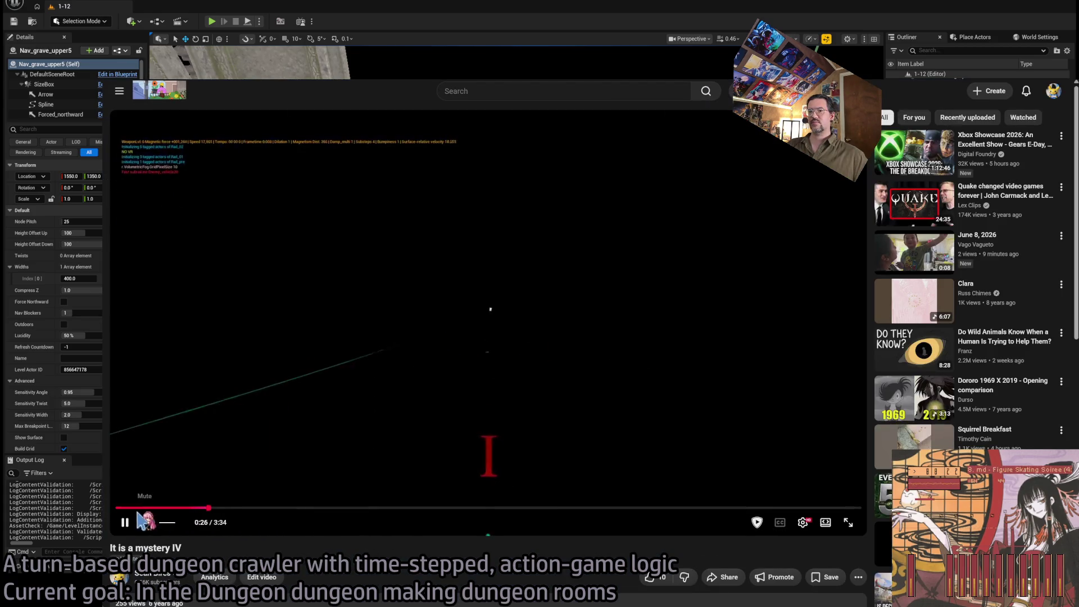
{"action": "key", "text": "t"}
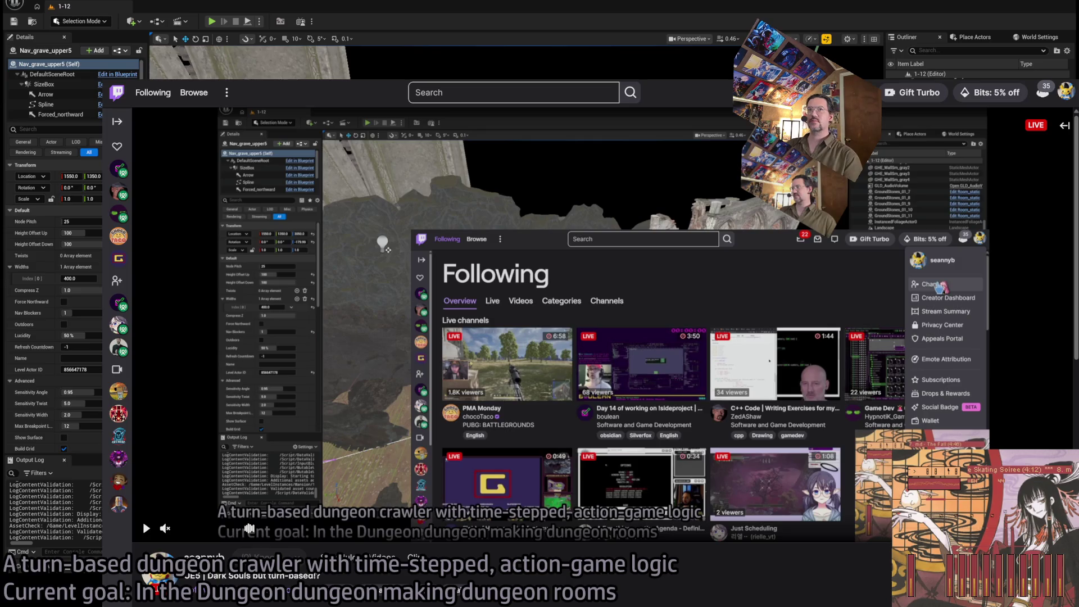
Step: Fly the viewport past the ruined chapel, gate pillars, courtyard graves and cathedral nav grid
{"action": "key", "text": "w"}
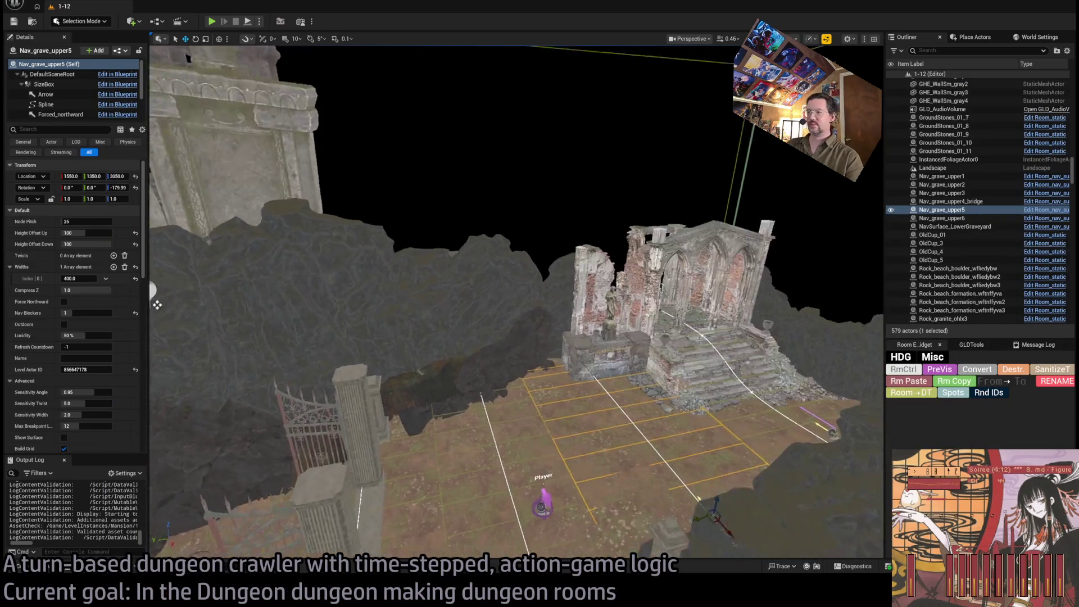
{"action": "key", "text": "w"}
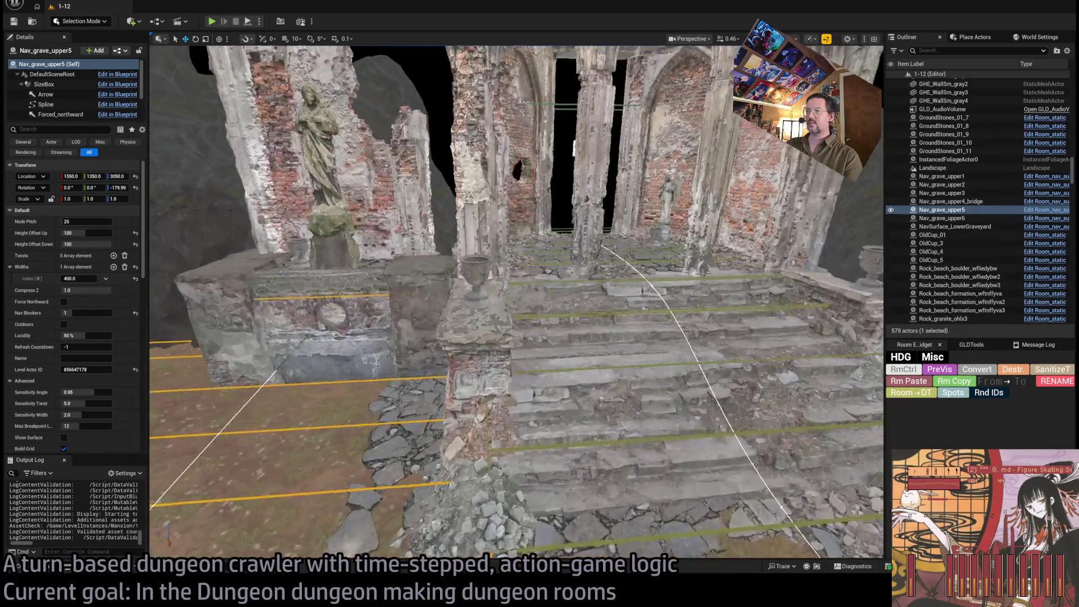
{"action": "key", "text": "w"}
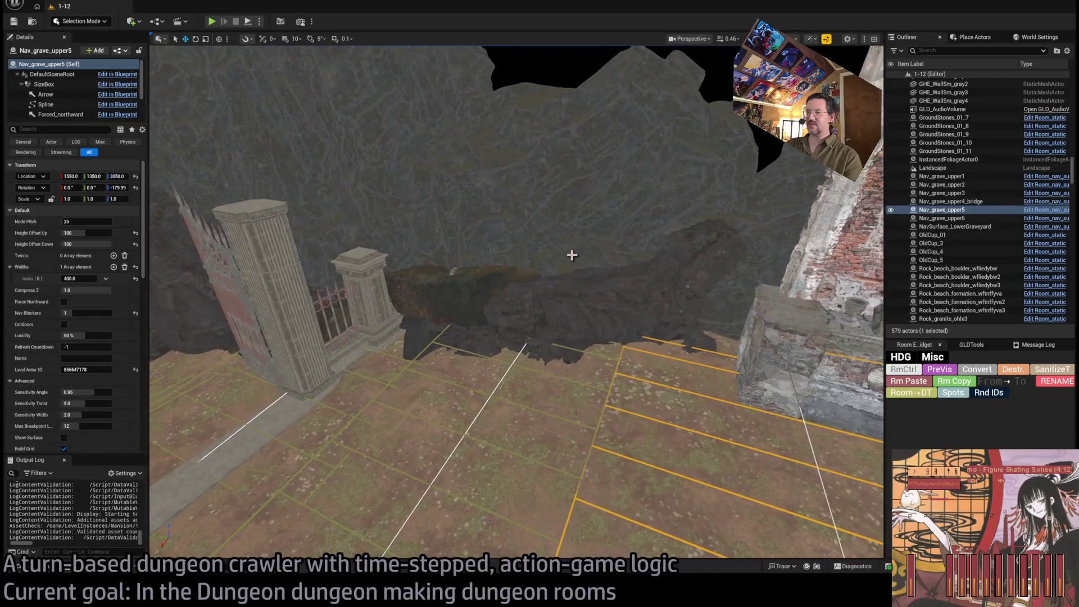
{"action": "key", "text": "w"}
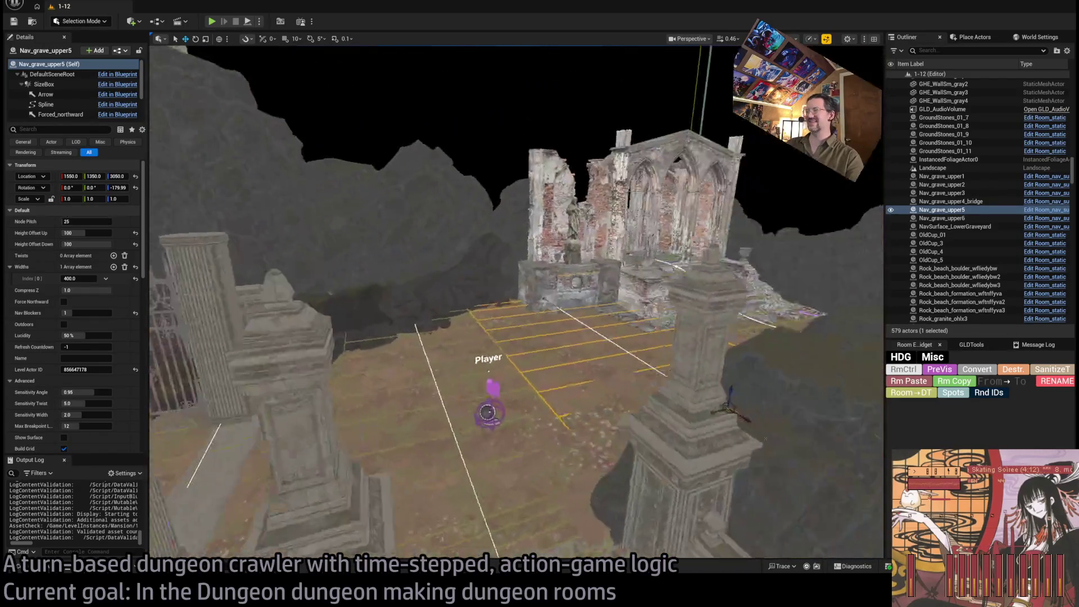
{"action": "key", "text": "w"}
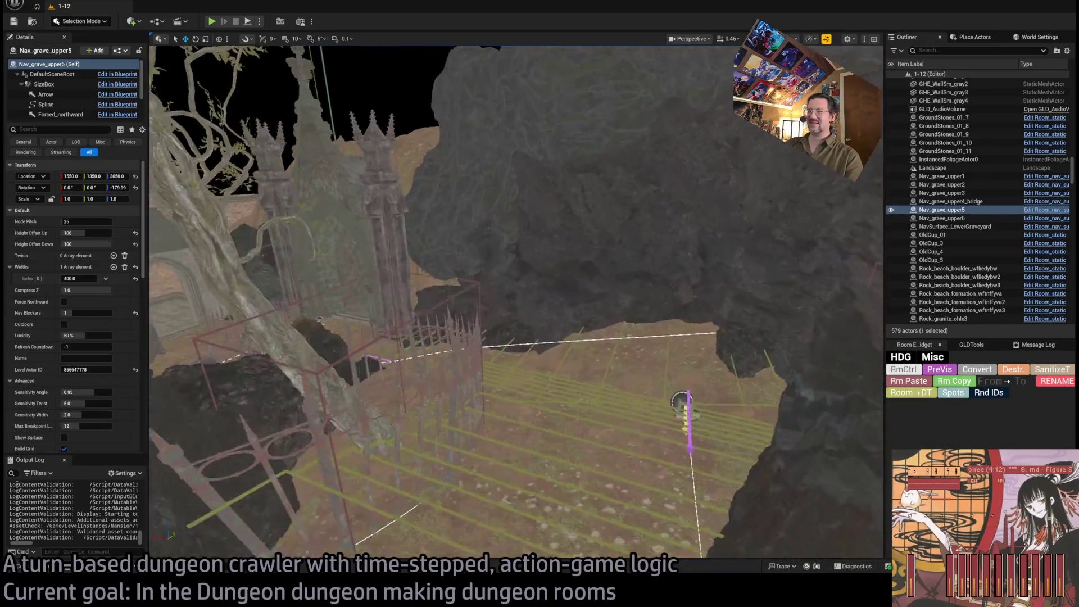
{"action": "key", "text": "w"}
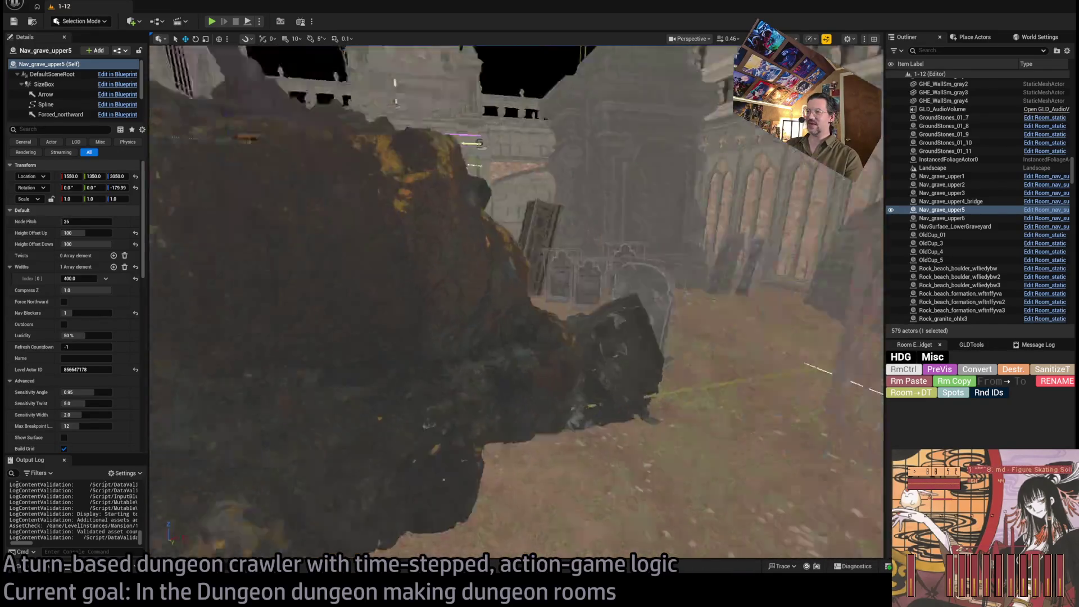
{"action": "key", "text": "s"}
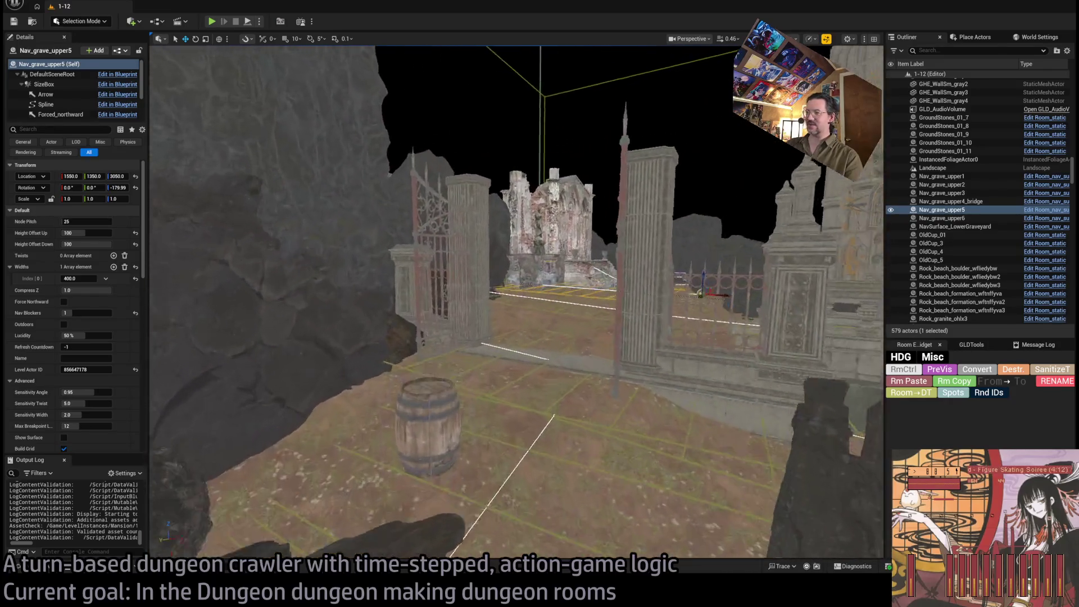
{"action": "key", "text": "w"}
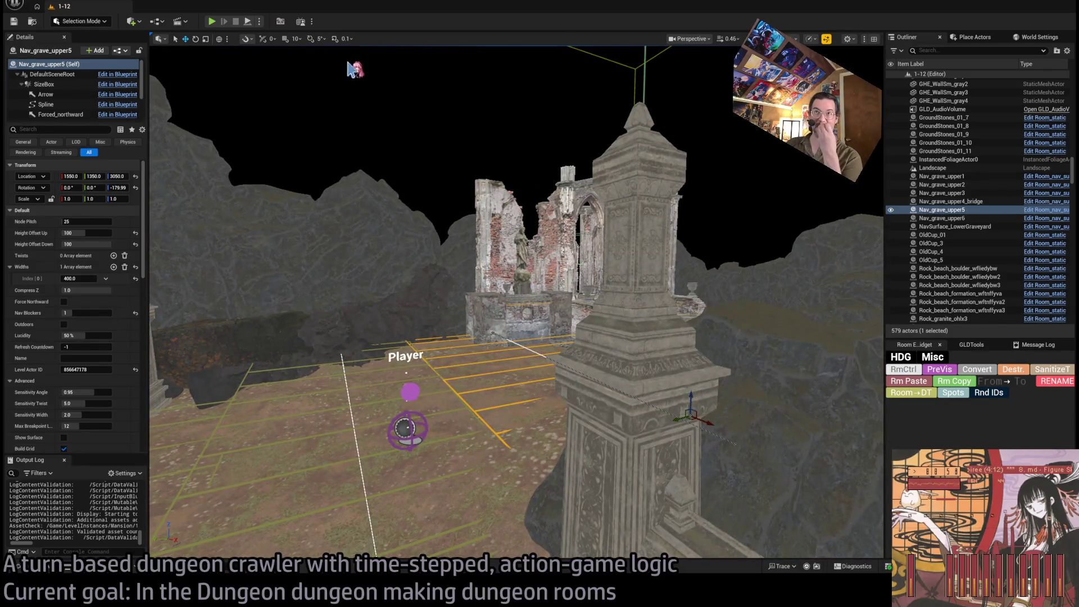
Step: Run a quick play-test of the level, then select the upper graveyard nav grids
{"action": "left_click", "coordinate": [212, 21]}
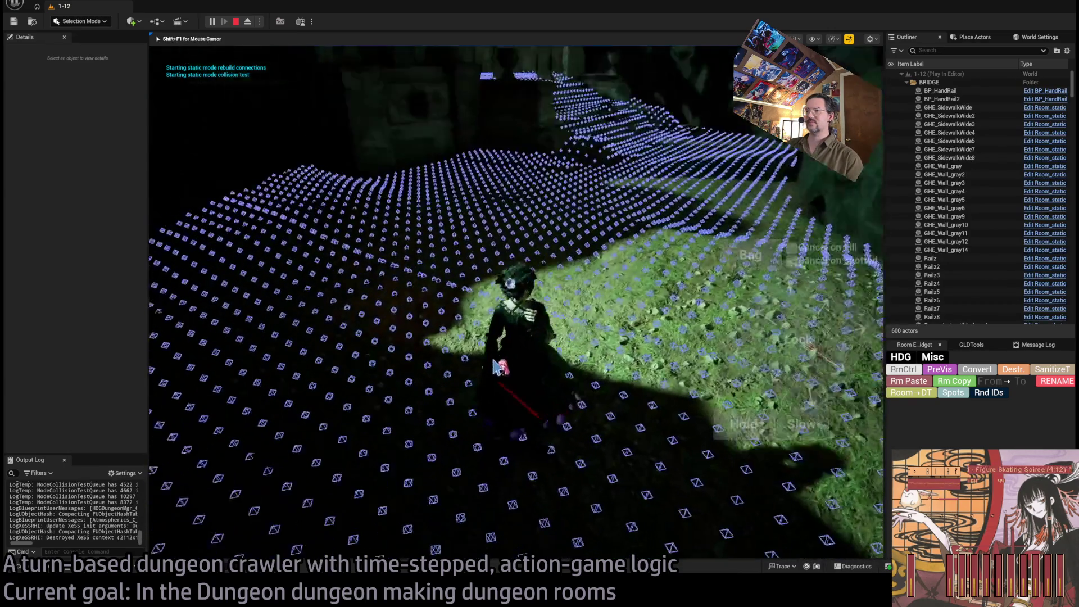
{"action": "key", "text": "Escape"}
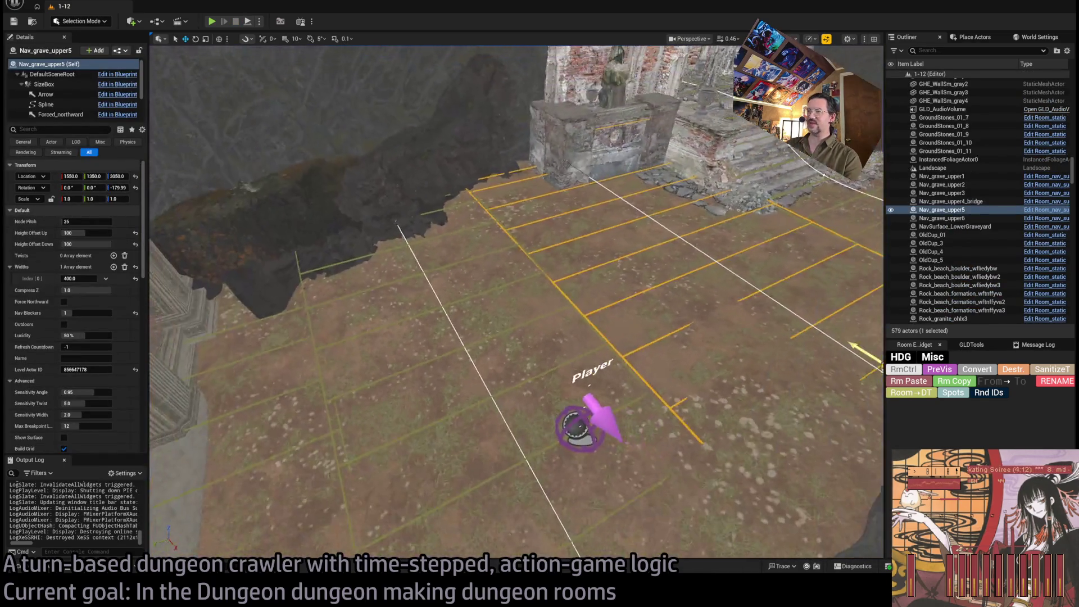
{"action": "left_click", "coordinate": [941, 218]}
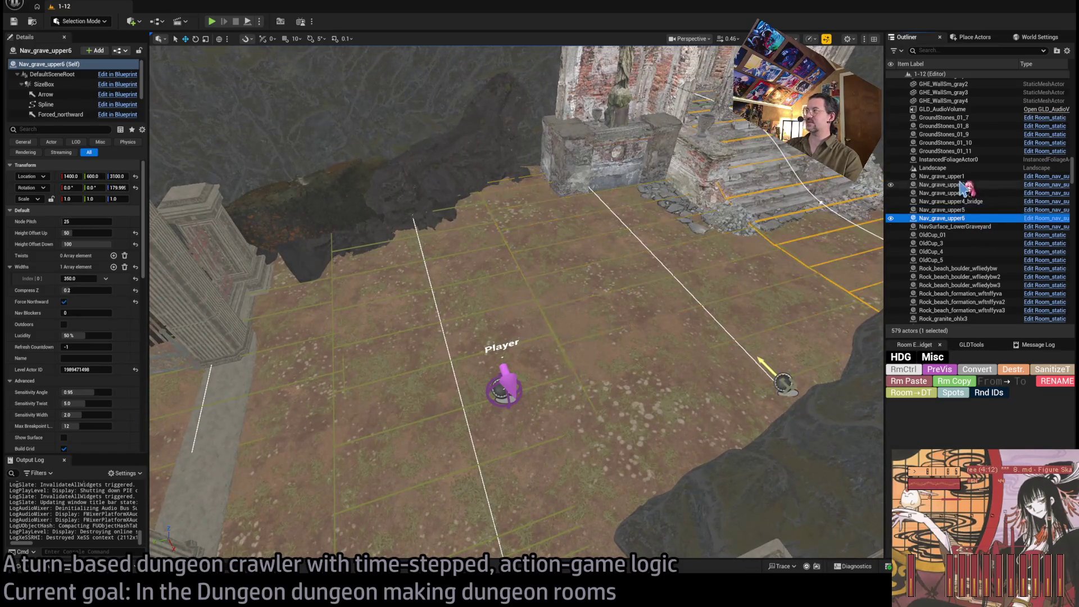
Step: Enable Debug Connections and disable Debug Show Grid on Nav_grave_upper1–6, then frame NavSurface_LowerGraveyard
{"action": "left_click", "coordinate": [955, 176], "text": "shift"}
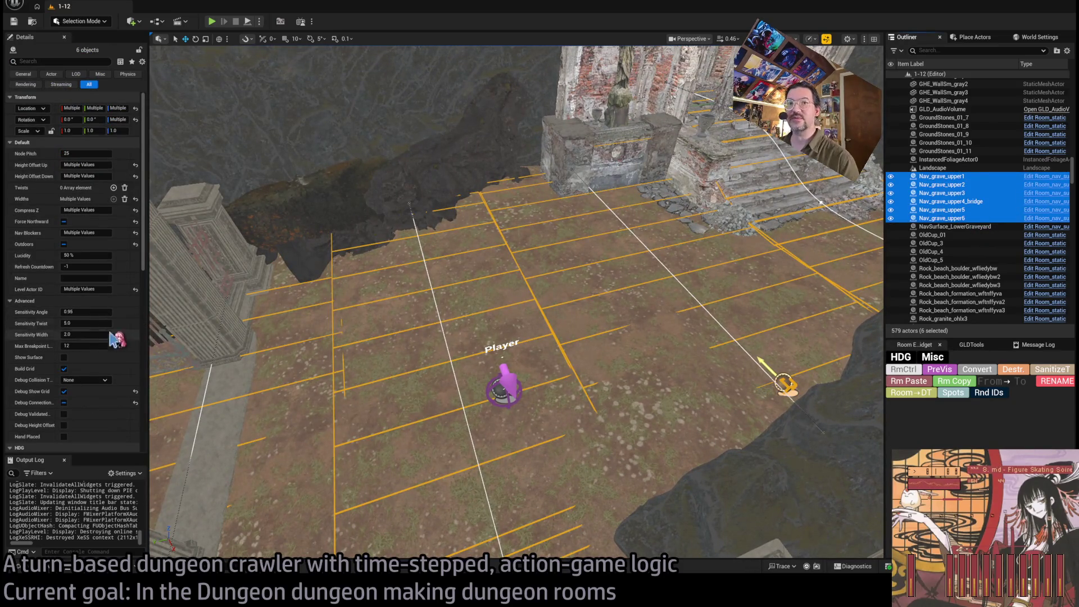
{"action": "left_click", "coordinate": [63, 402]}
{"action": "left_click", "coordinate": [64, 391]}
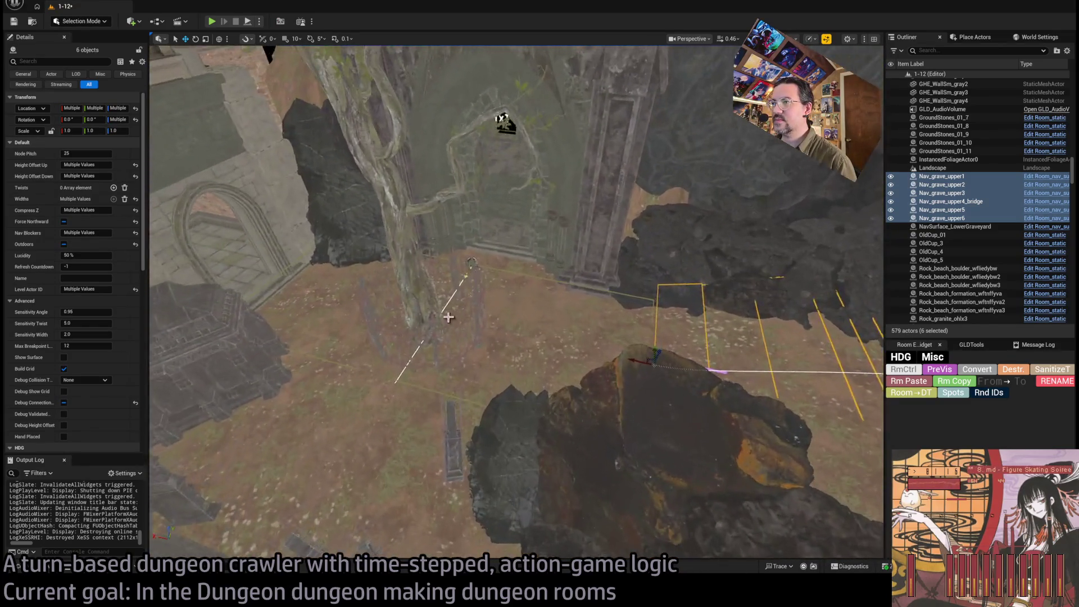
{"action": "left_click", "coordinate": [465, 259]}
{"action": "key", "text": "f"}
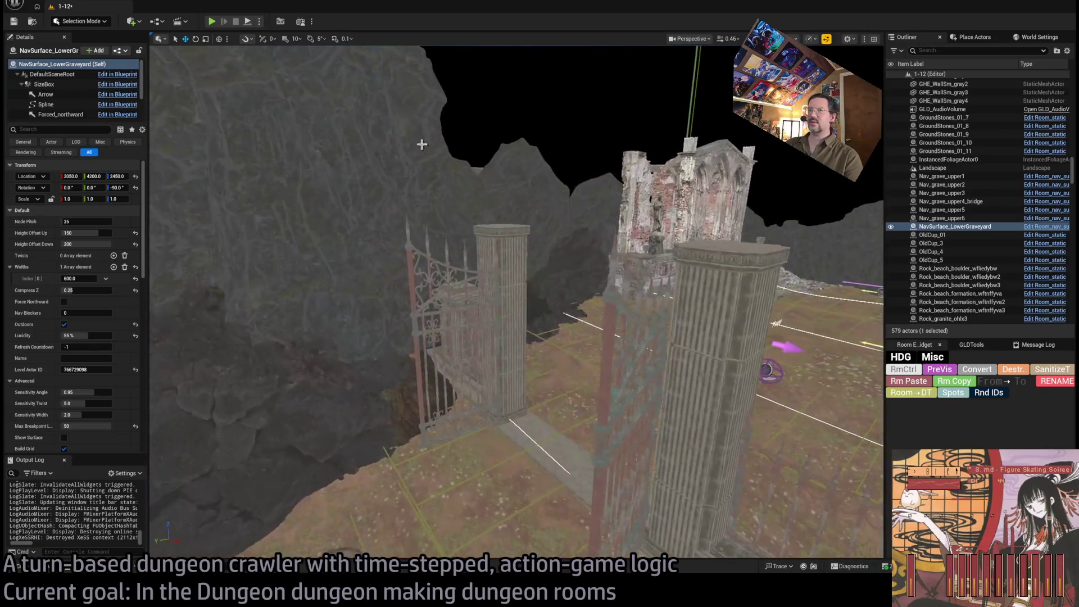
Step: Play-test with Alt+P, walk the character across the graveyard, then stop the session
{"action": "key", "text": "alt+p"}
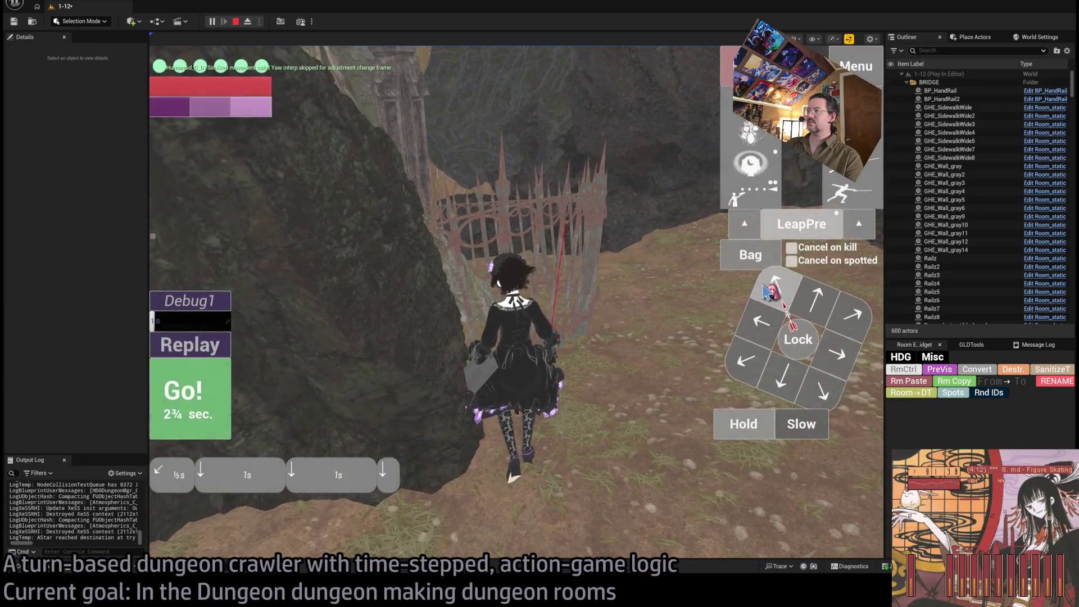
{"action": "left_click", "coordinate": [179, 402]}
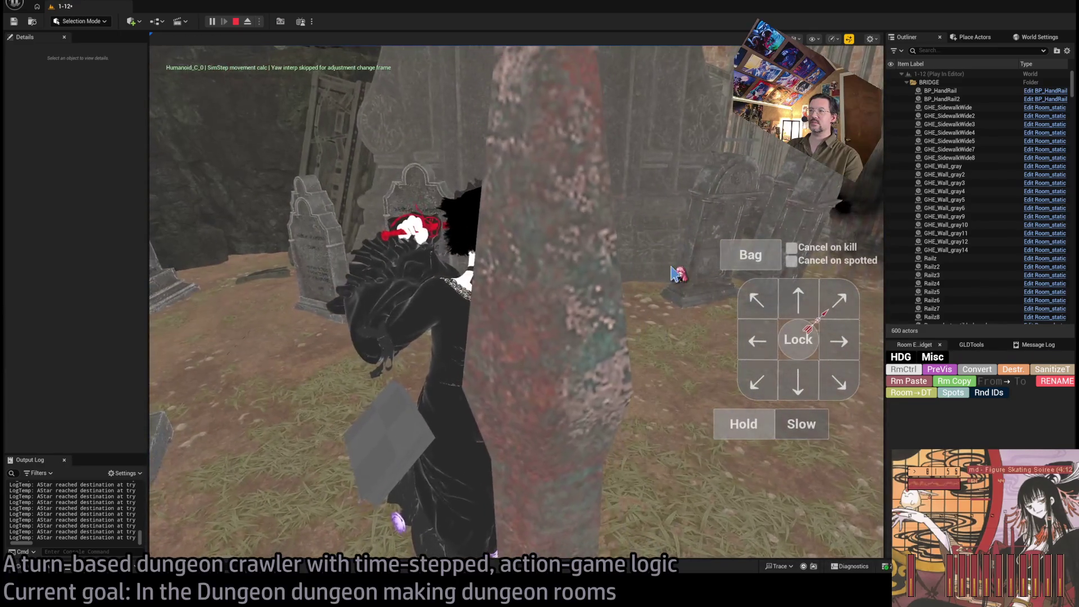
{"action": "key", "text": "Escape"}
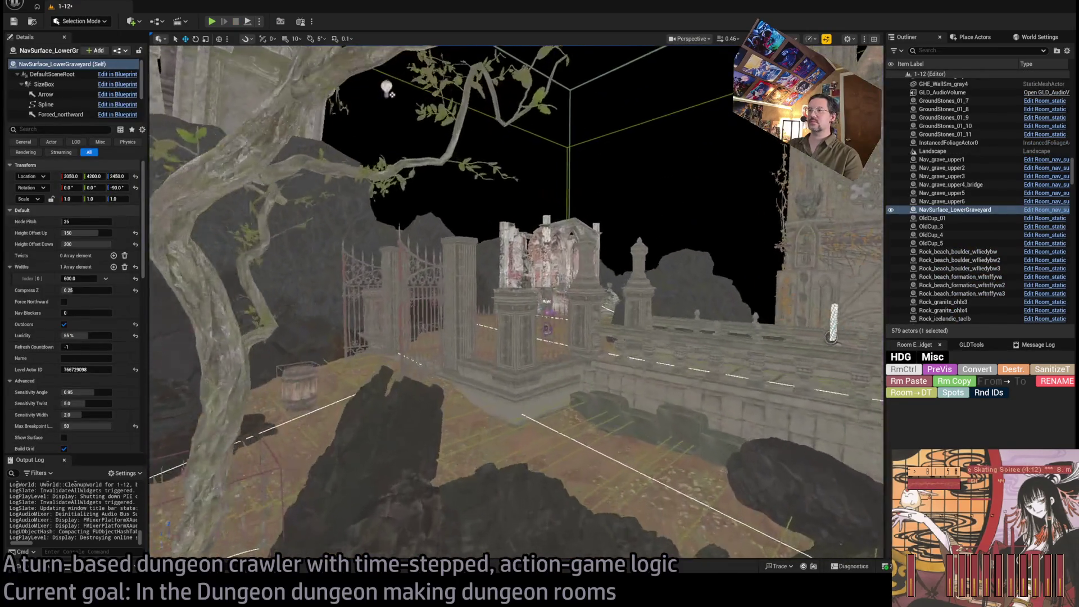
Step: Fly up the chapel steps and select OldCup_4 beside the statue at Exit S1
{"action": "key", "text": "w"}
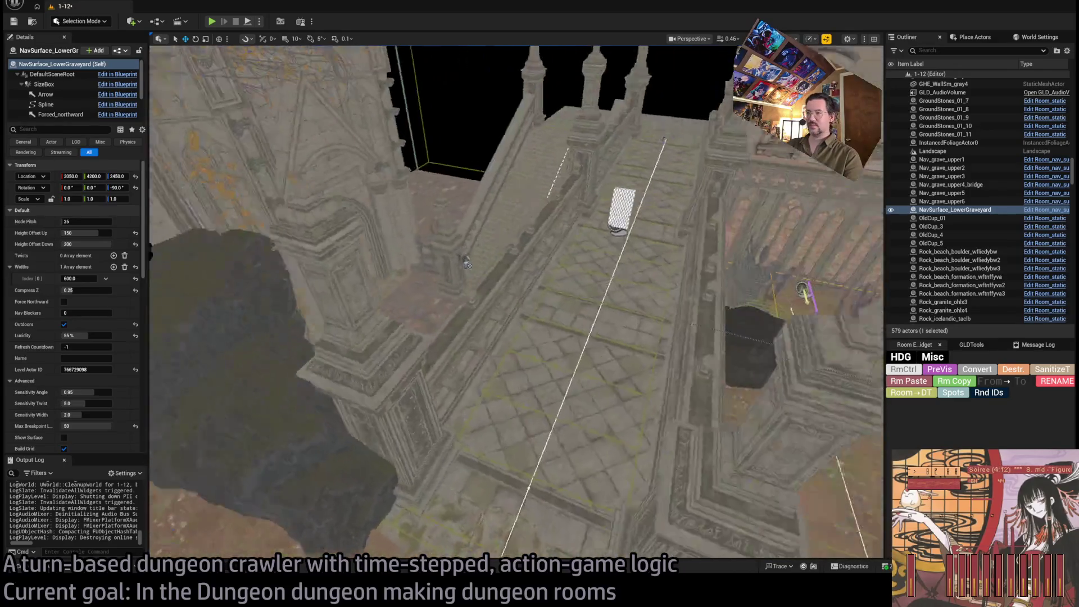
{"action": "key", "text": "s"}
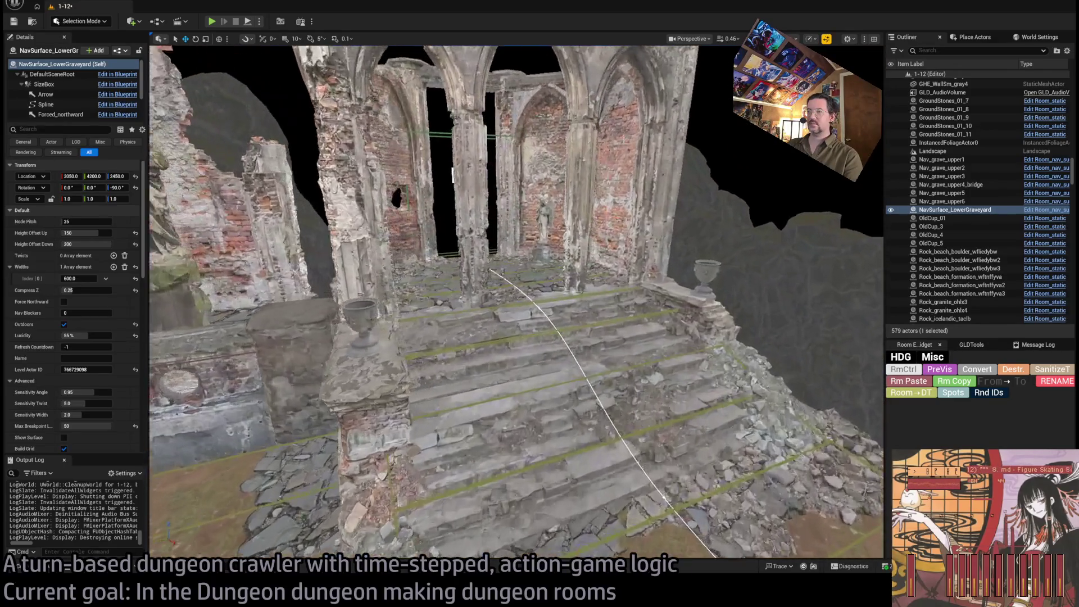
{"action": "key", "text": "w"}
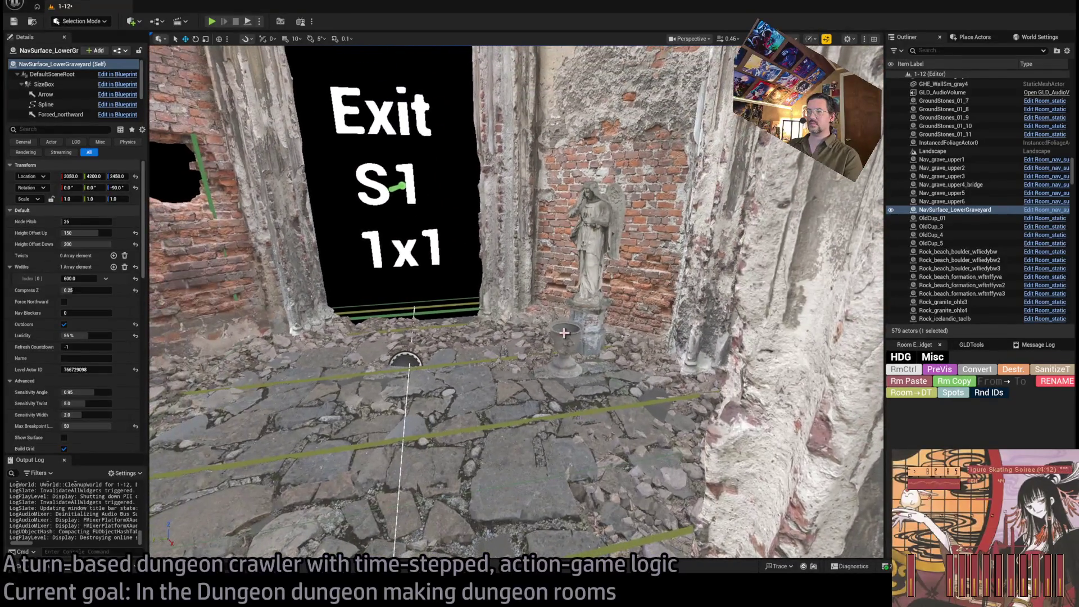
{"action": "left_click", "coordinate": [564, 332]}
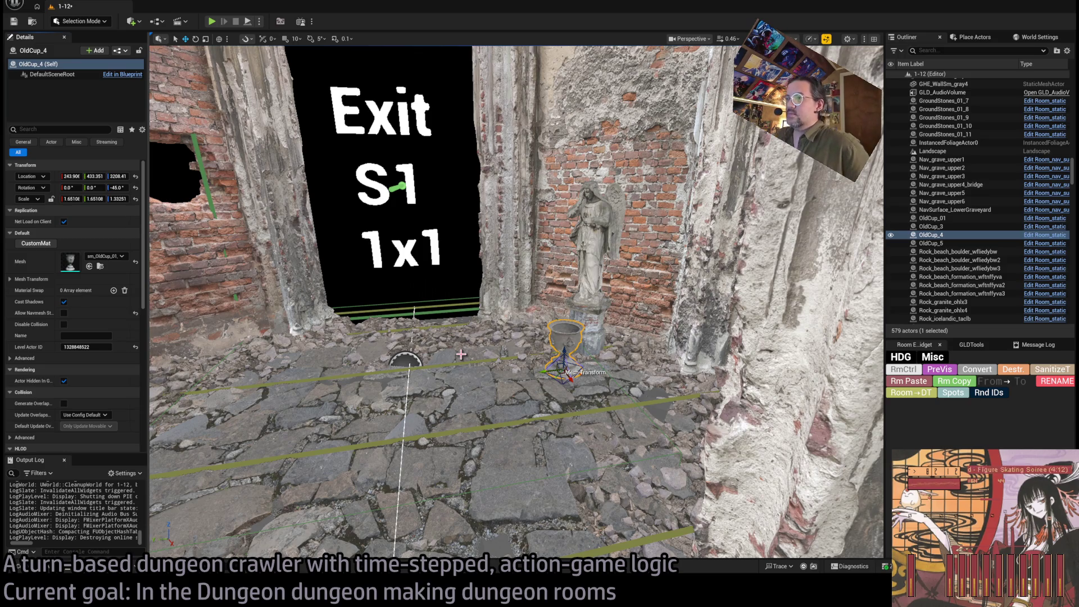
{"action": "mouse_move", "coordinate": [461, 354]}
{"action": "left_mouse_down"}
{"action": "mouse_move", "coordinate": [399, 171]}
{"action": "mouse_move", "coordinate": [488, 334]}
{"action": "left_mouse_up"}
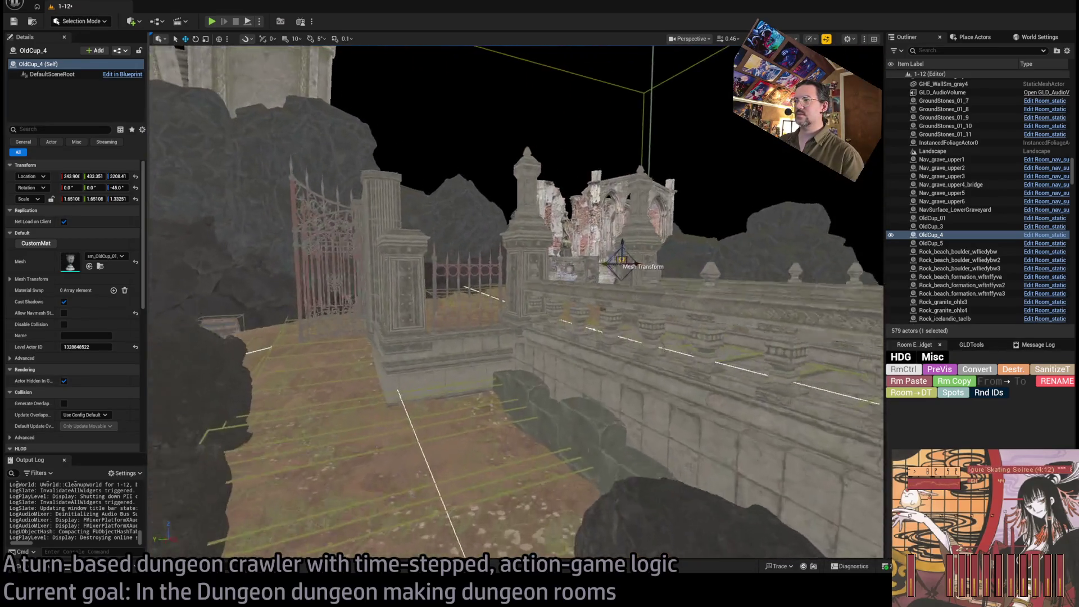
{"action": "left_click_drag", "start_coordinate": [535, 328], "coordinate": [535, 304]}
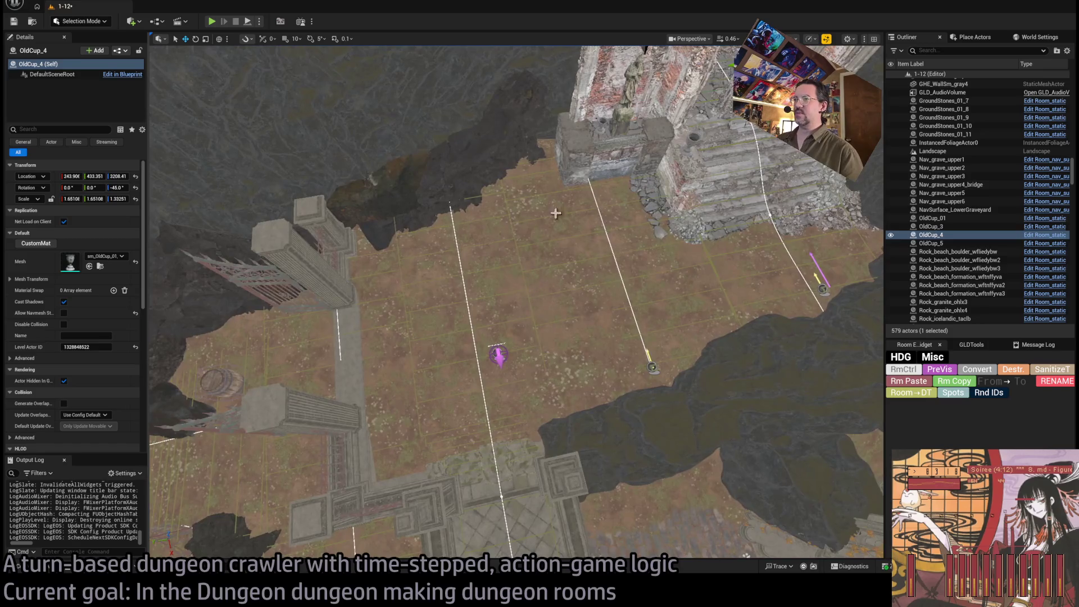
{"action": "mouse_move", "coordinate": [694, 319]}
{"action": "left_mouse_down"}
{"action": "mouse_move", "coordinate": [646, 281]}
{"action": "mouse_move", "coordinate": [618, 236]}
{"action": "left_mouse_up"}
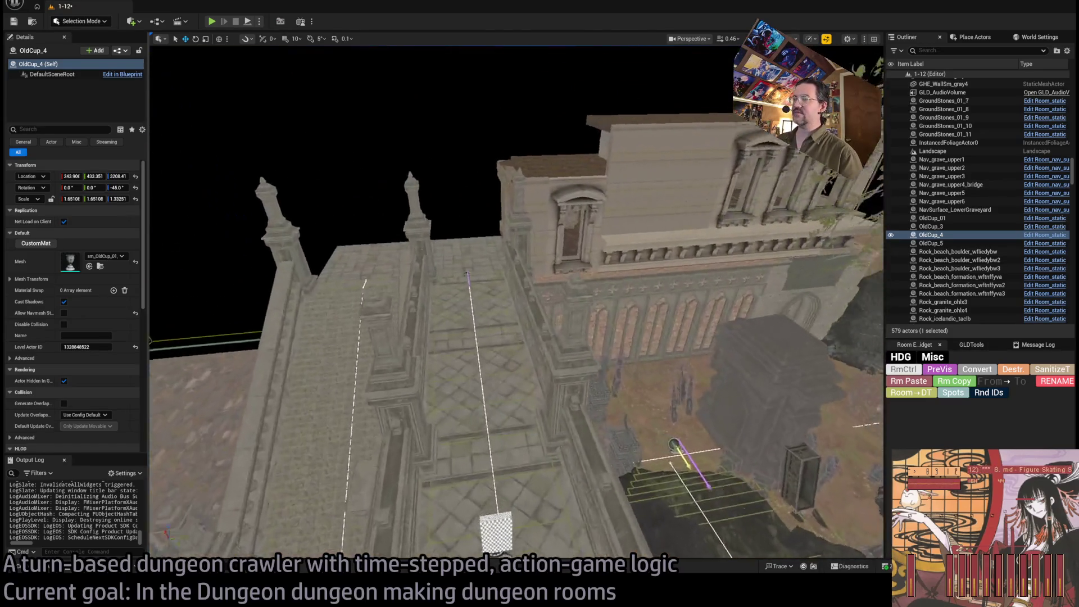
{"action": "left_click_drag", "start_coordinate": [686, 327], "coordinate": [685, 328]}
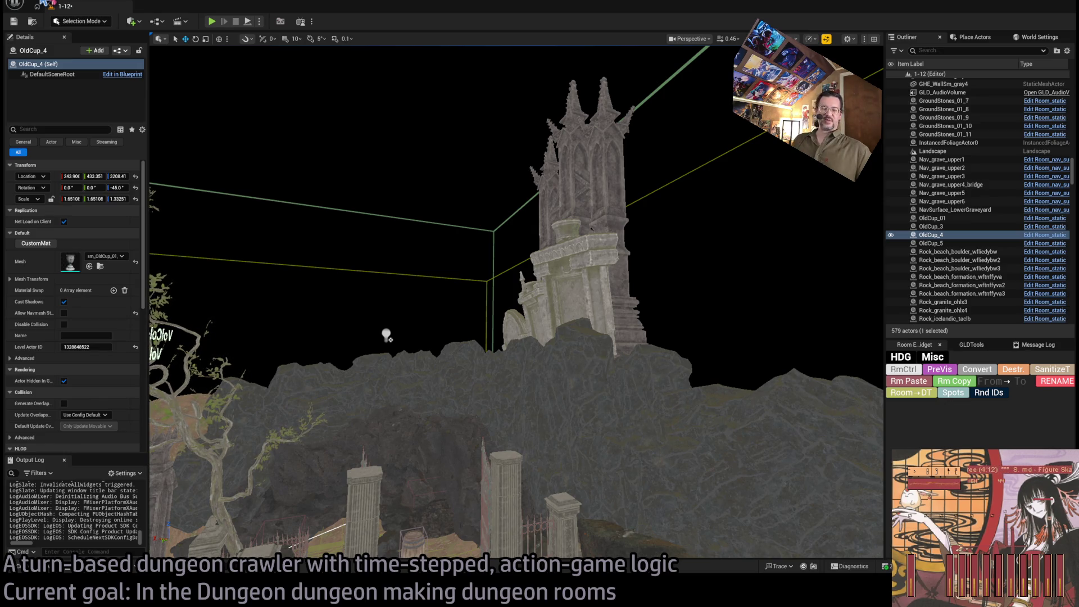
{"action": "key", "text": "f"}
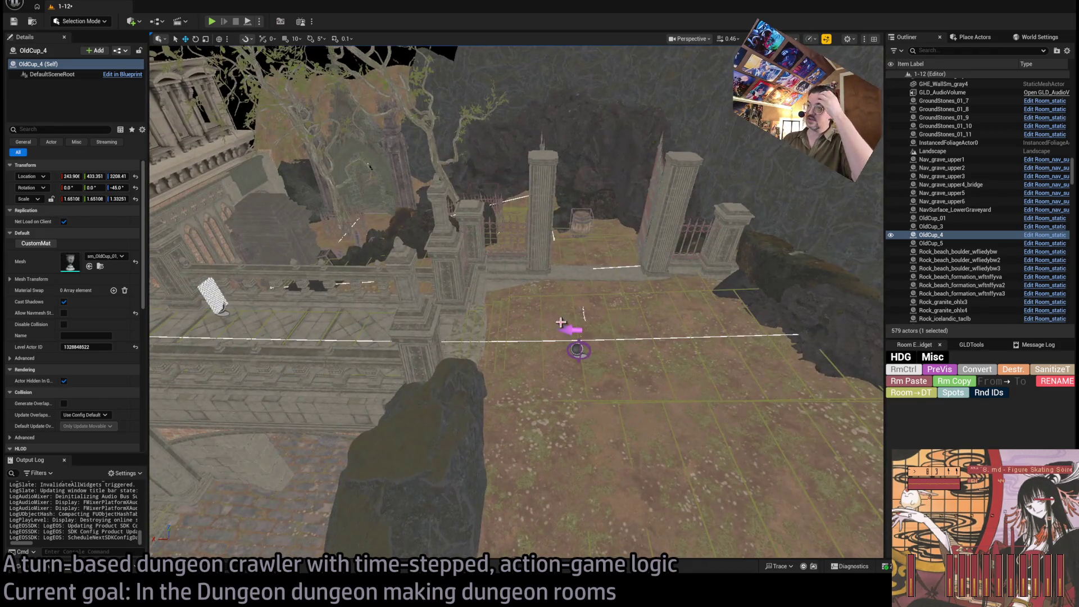
{"action": "mouse_move", "coordinate": [578, 296]}
{"action": "left_mouse_down"}
{"action": "mouse_move", "coordinate": [556, 253]}
{"action": "mouse_move", "coordinate": [539, 281]}
{"action": "left_mouse_up"}
Step: Select and frame Nav_grave_upper4_bridge, orbit above its stairs, then switch to the browser
{"action": "left_click", "coordinate": [520, 281]}
{"action": "key", "text": "f"}
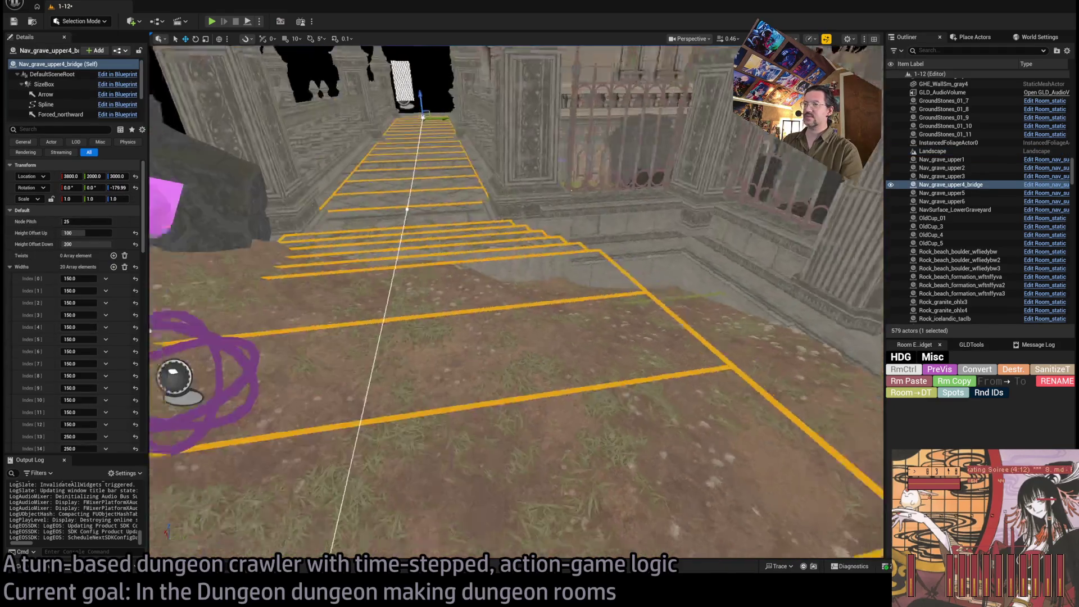
{"action": "left_click_drag", "start_coordinate": [516, 304], "coordinate": [516, 247]}
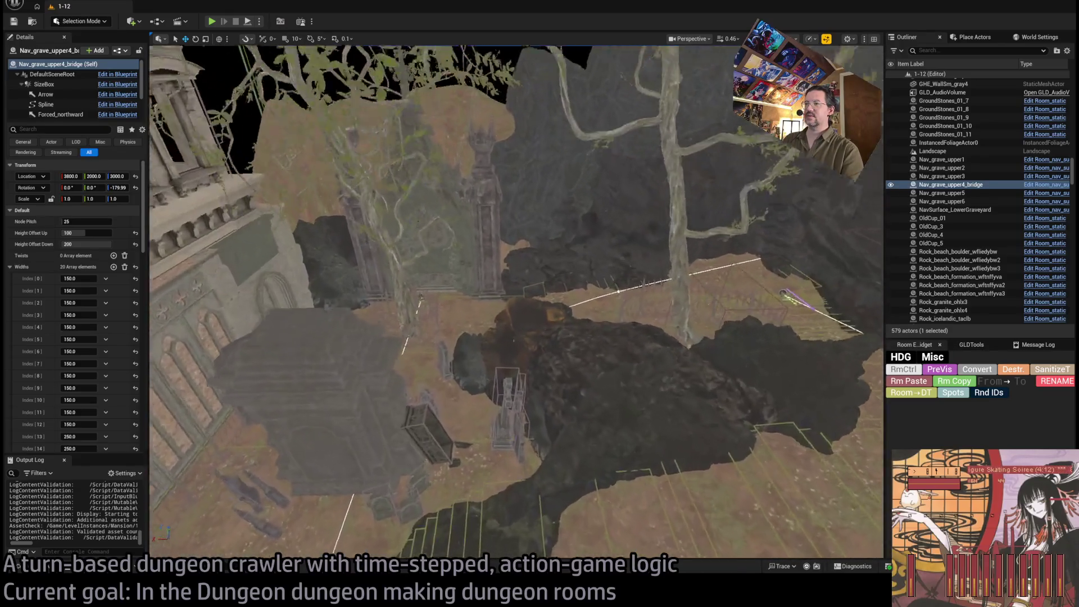
{"action": "key", "text": "f"}
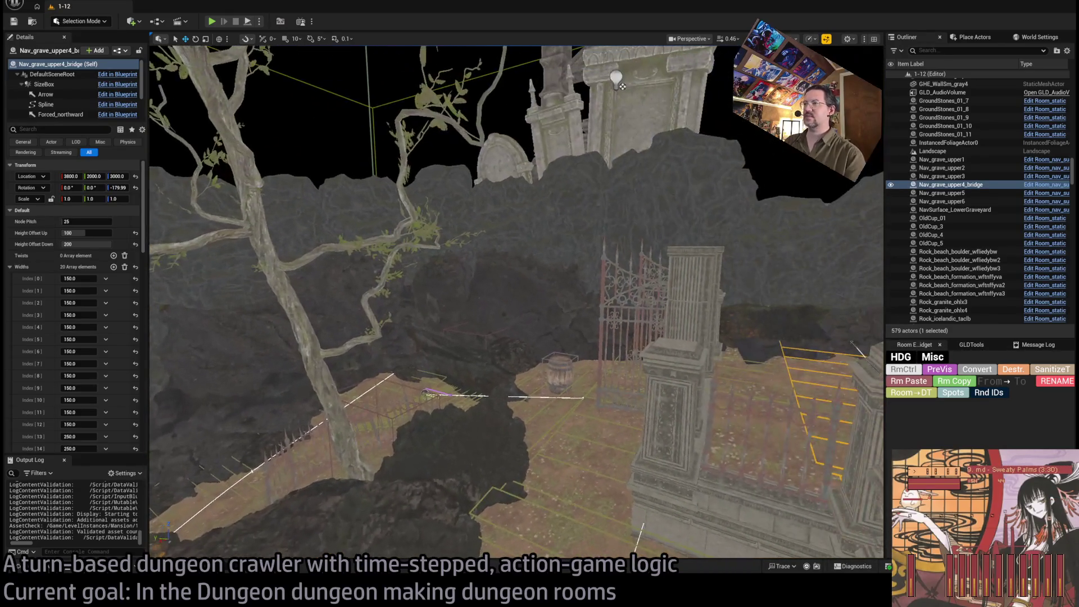
{"action": "mouse_move", "coordinate": [516, 301]}
{"action": "left_mouse_down"}
{"action": "mouse_move", "coordinate": [562, 326]}
{"action": "mouse_move", "coordinate": [521, 331]}
{"action": "mouse_move", "coordinate": [576, 337]}
{"action": "left_mouse_up"}
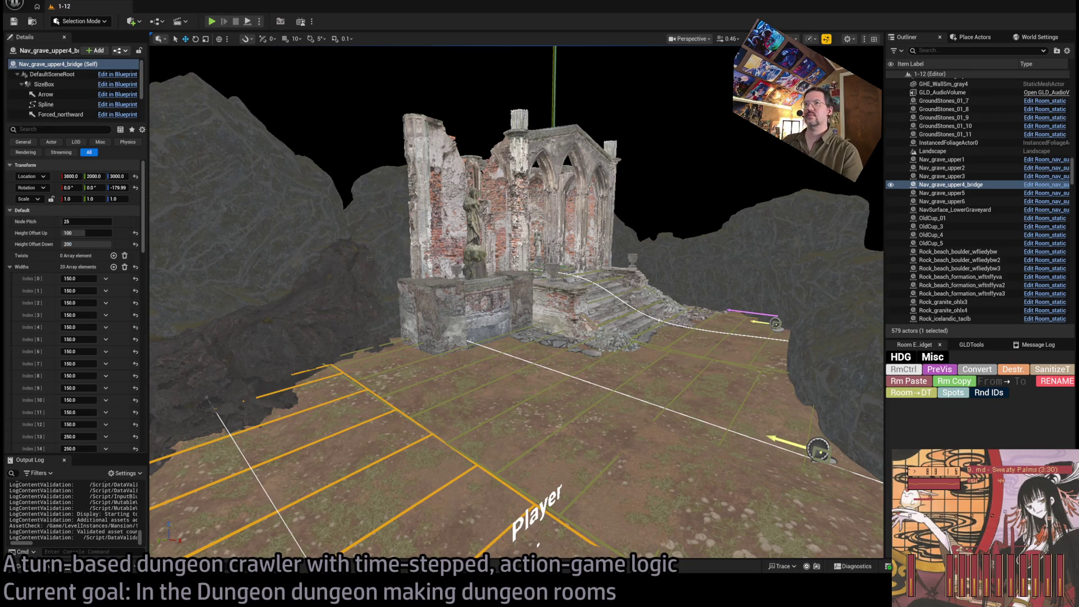
{"action": "key", "text": "alt+Tab"}
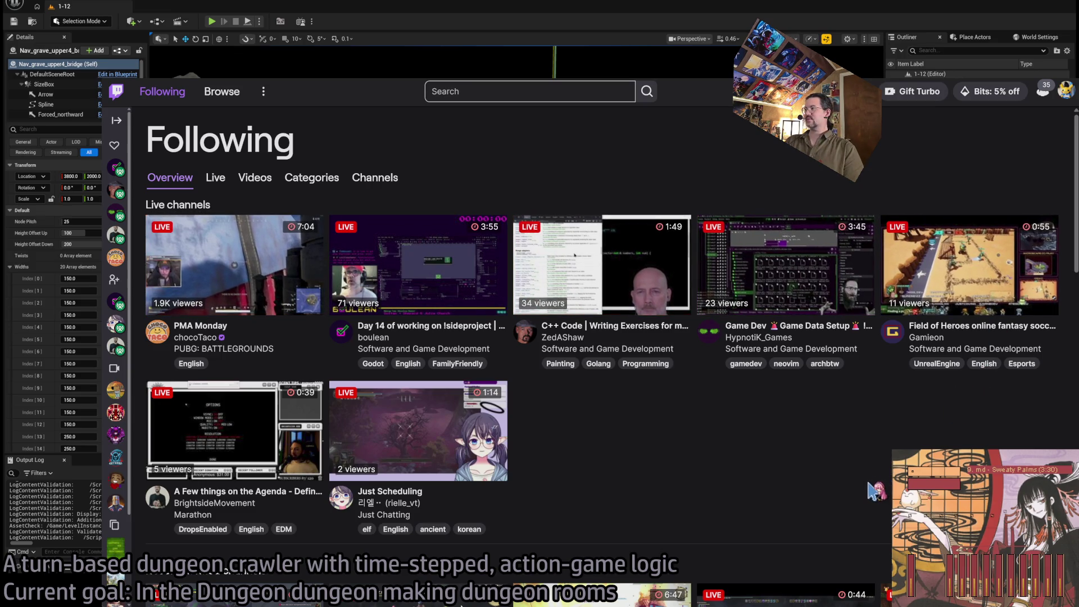
Step: Peek at a followed live channel's stream and return to the Following overview
{"action": "left_click", "coordinate": [785, 264]}
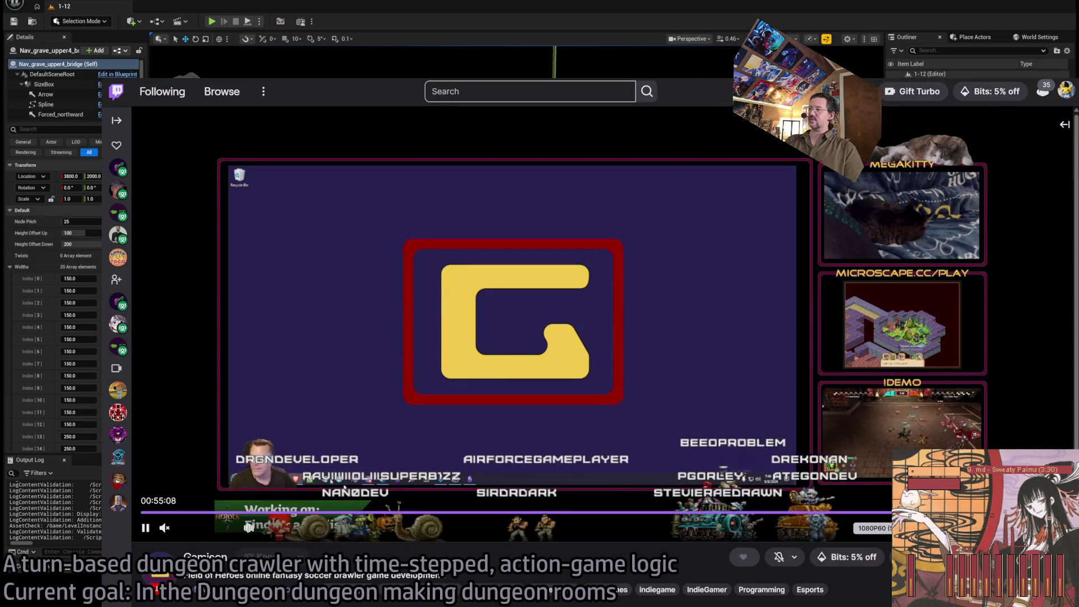
{"action": "key", "text": "alt+Left"}
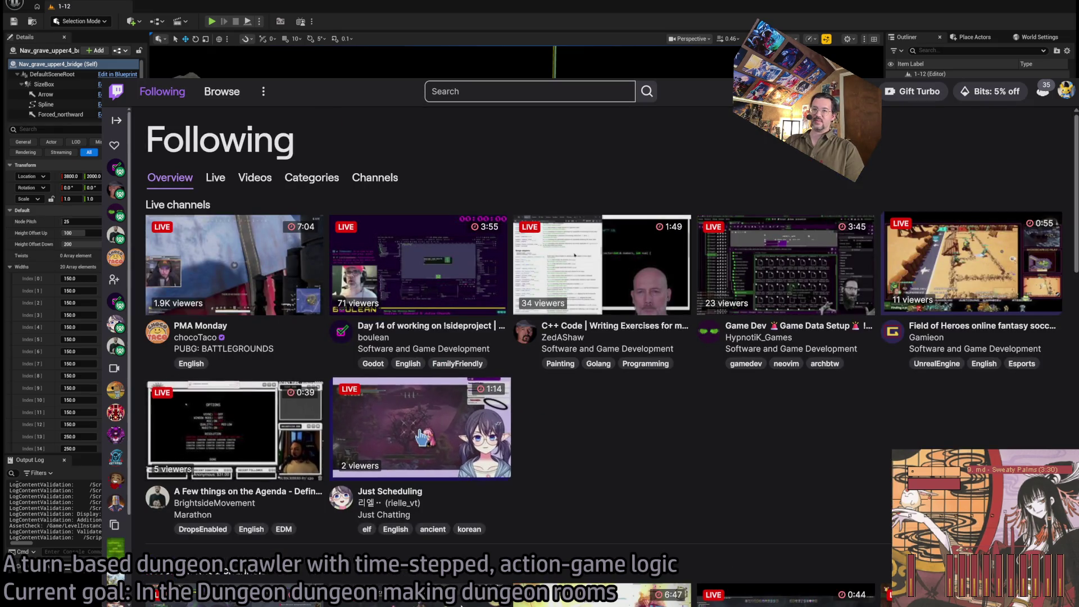
{"action": "scroll", "coordinate": [621, 414], "scroll_direction": "down", "scroll_amount": 4}
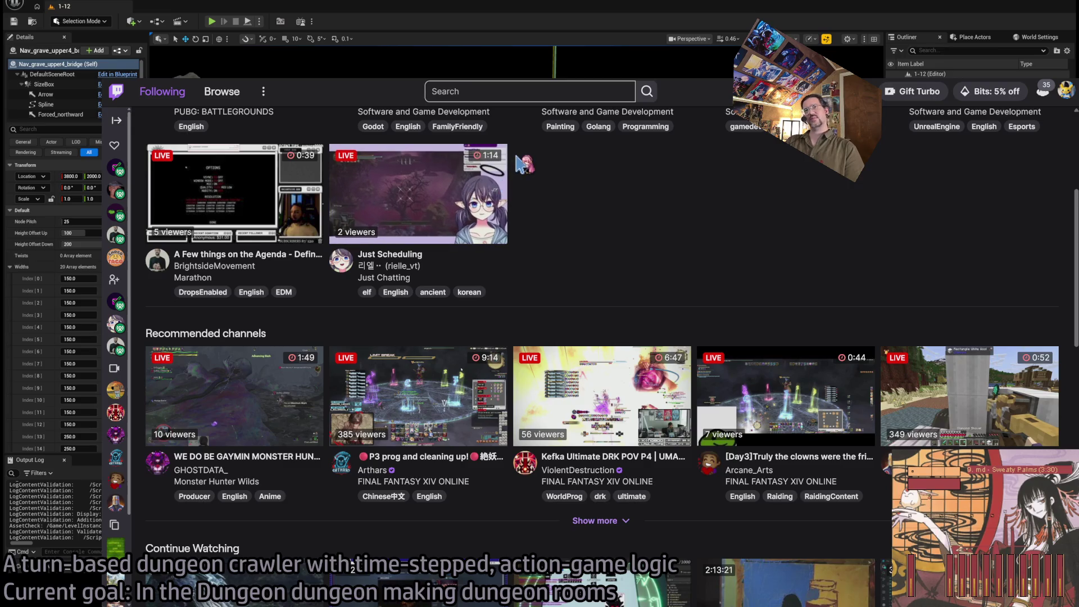
{"action": "scroll", "coordinate": [388, 145], "scroll_direction": "up", "scroll_amount": 4}
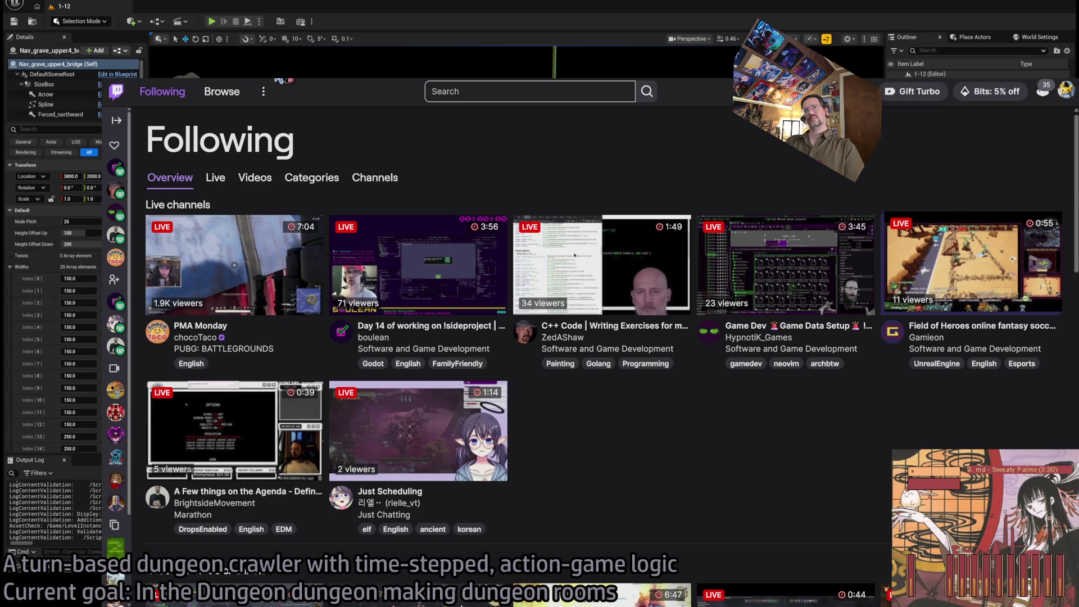
Step: Browse Twitch live channels filtered by the unrealengine tag
{"action": "left_click", "coordinate": [220, 89]}
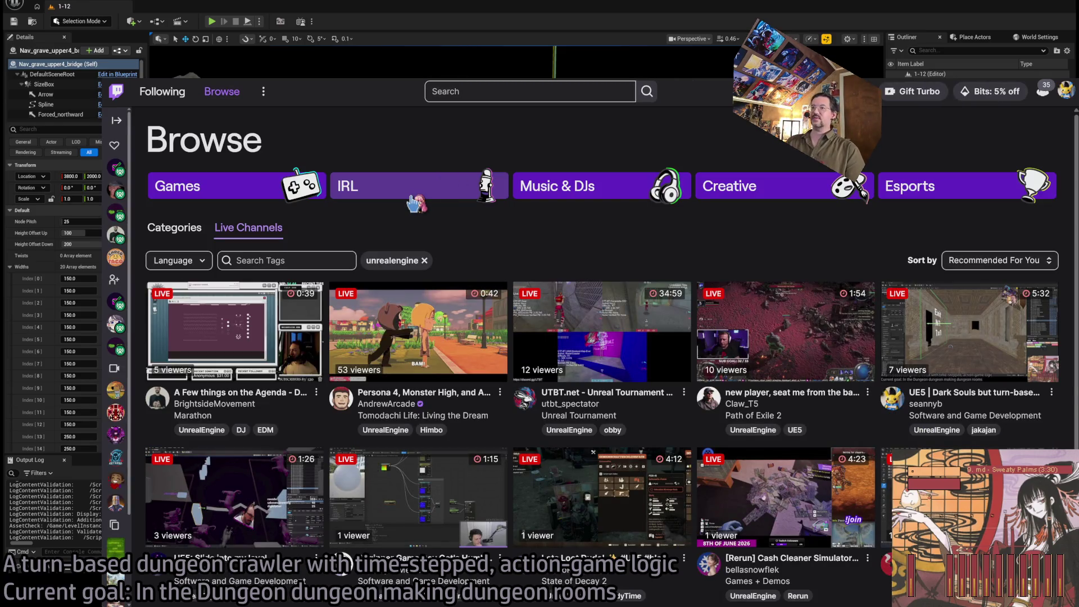
{"action": "scroll", "coordinate": [359, 309], "scroll_direction": "down", "scroll_amount": 2}
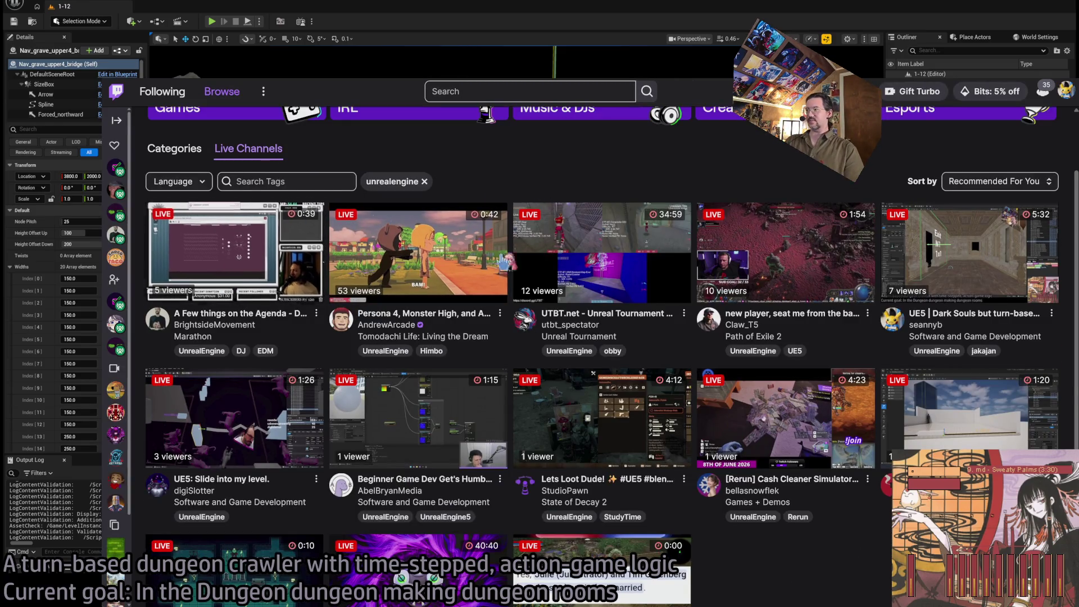
{"action": "scroll", "coordinate": [318, 405], "scroll_direction": "down", "scroll_amount": 2}
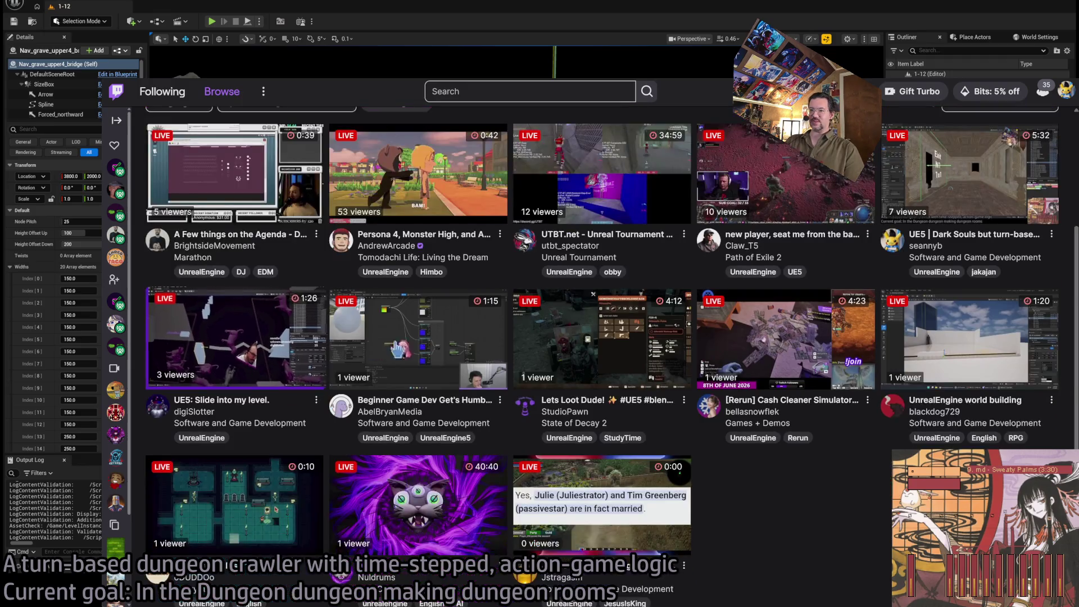
Step: Open the Unreal material-graph stream with its chat expanded, then reopen it from the grid
{"action": "left_click", "coordinate": [459, 358]}
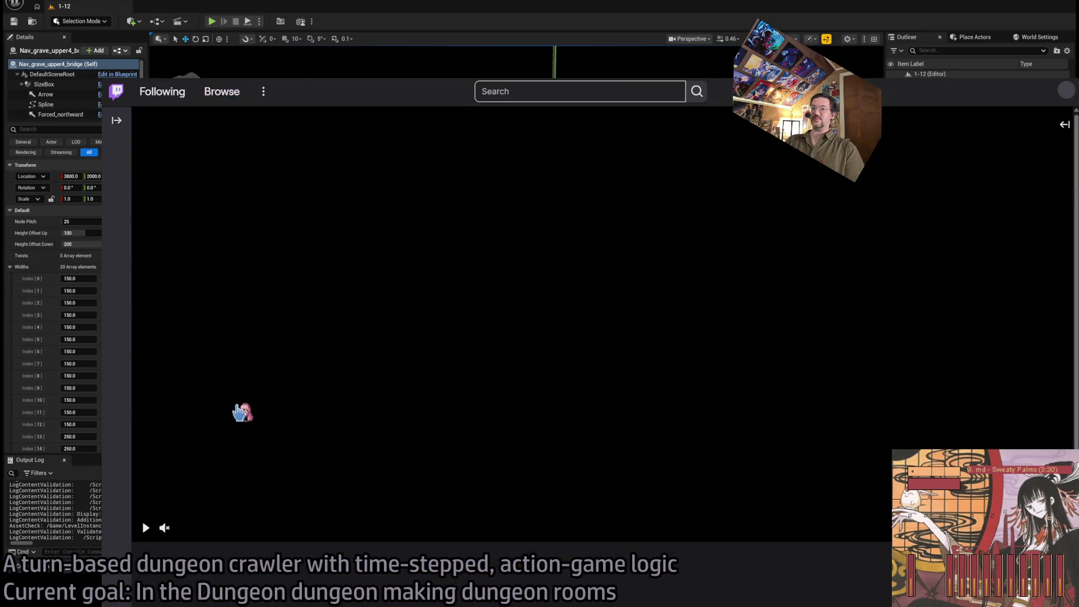
{"action": "left_click", "coordinate": [1064, 124]}
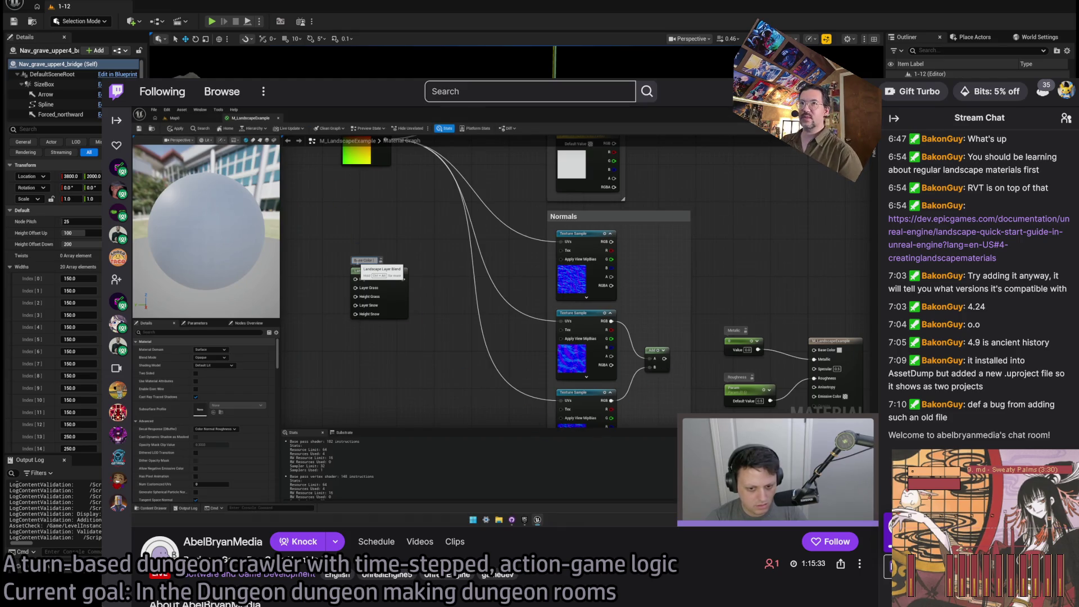
{"action": "key", "text": "alt+Left"}
{"action": "scroll", "coordinate": [441, 260], "scroll_direction": "down", "scroll_amount": 1}
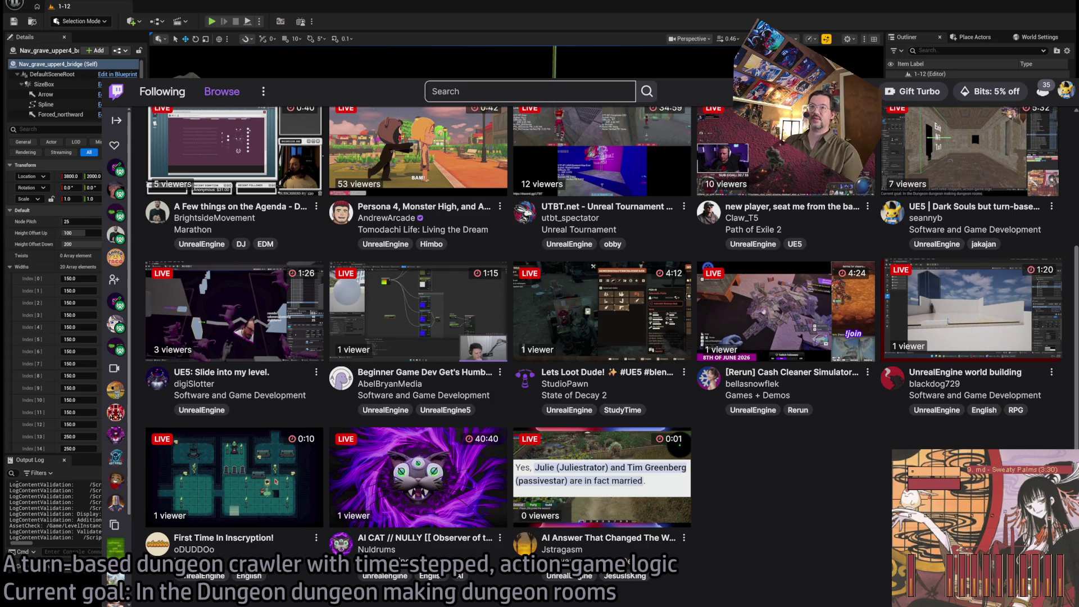
{"action": "left_click", "coordinate": [451, 294]}
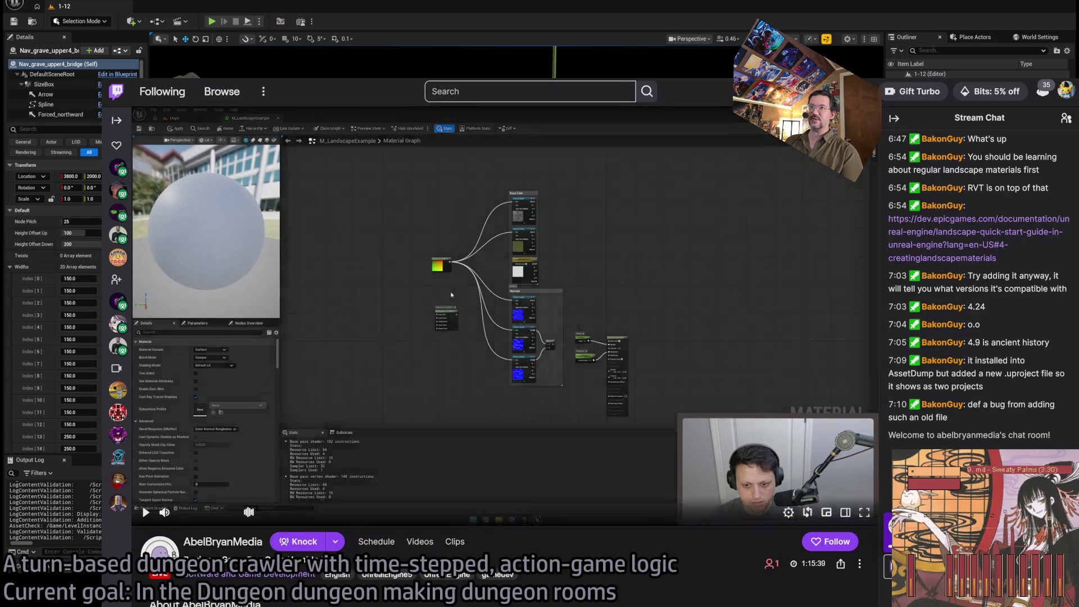